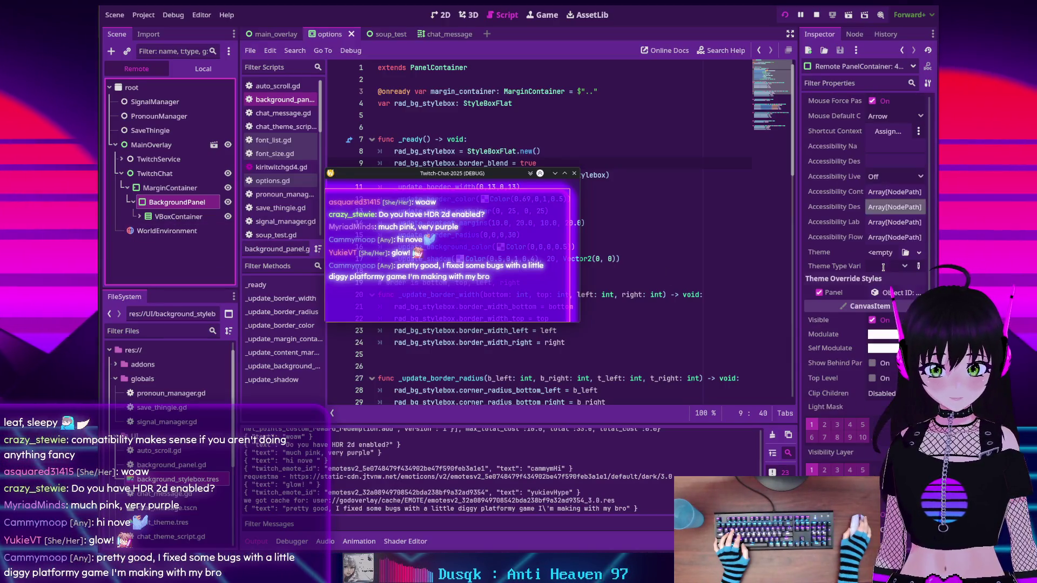
Lower the BackgroundPanel StyleBoxFlat shadow colour alpha from 8000ff66 to 8000ff32
{"action": "left_click", "coordinate": [894, 292]}
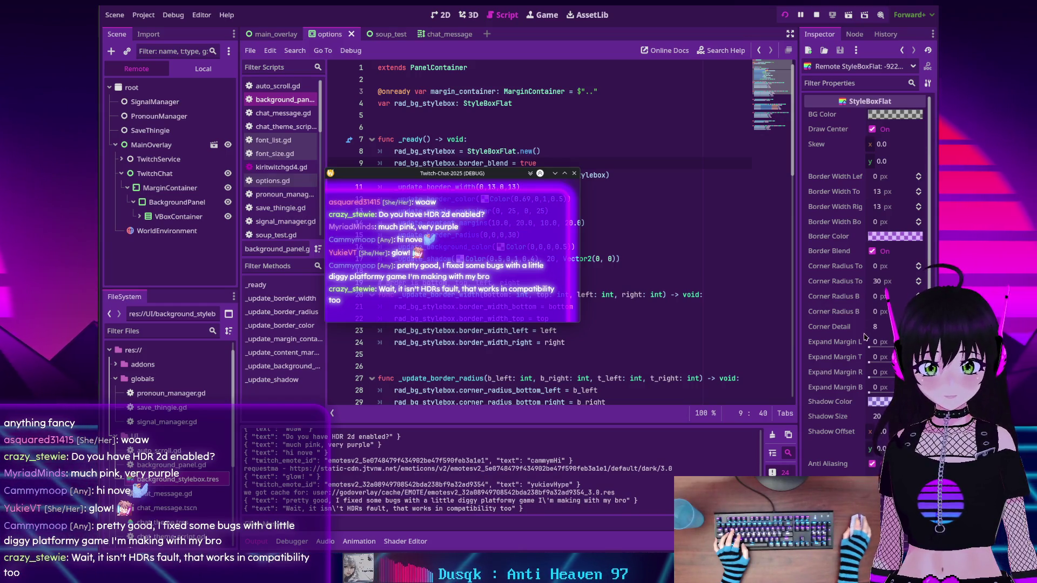
{"action": "left_click", "coordinate": [879, 401]}
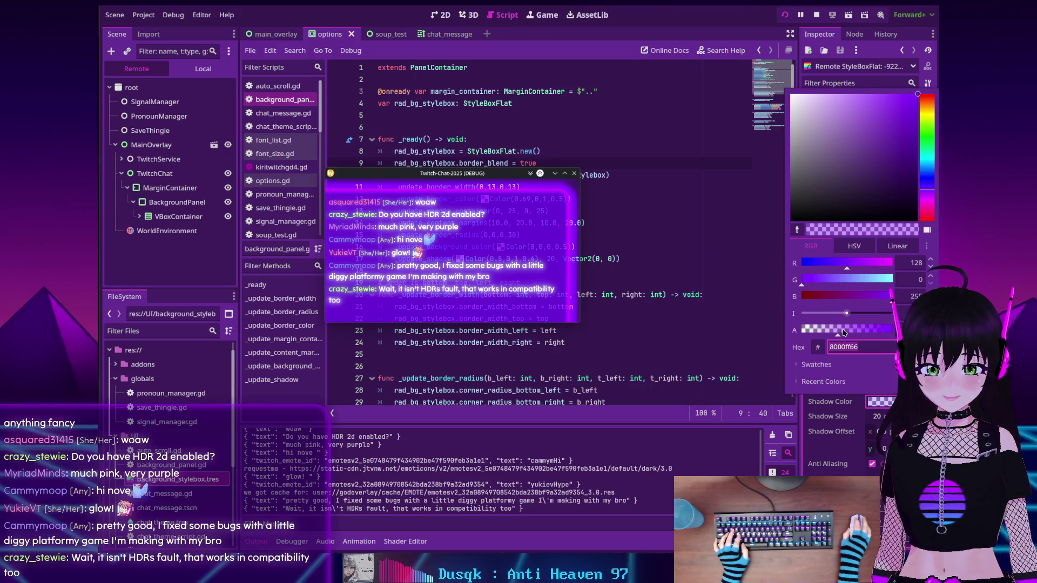
{"action": "left_click_drag", "start_coordinate": [840, 333], "coordinate": [819, 333]}
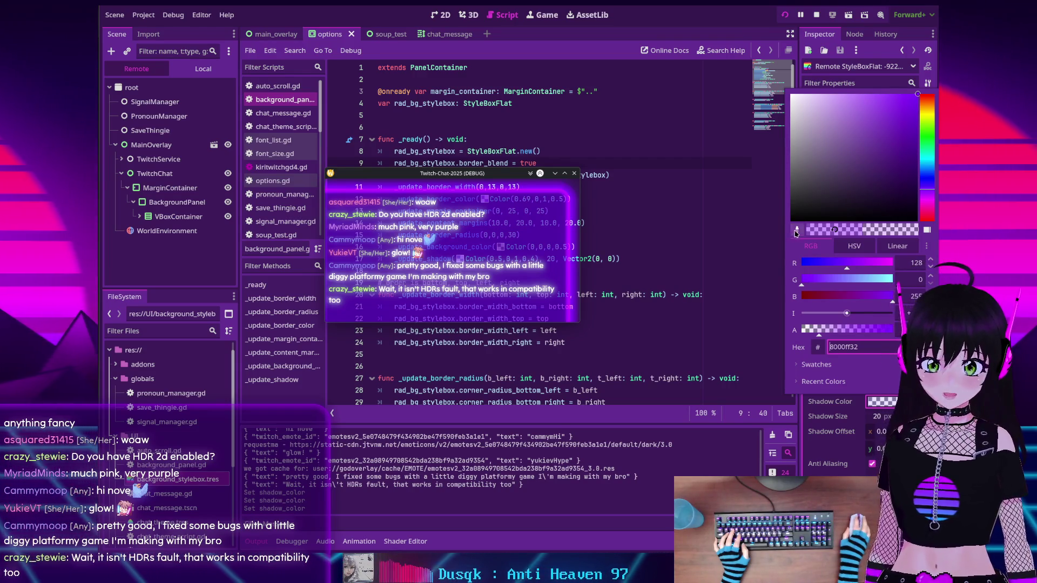
{"action": "left_click", "coordinate": [857, 89]}
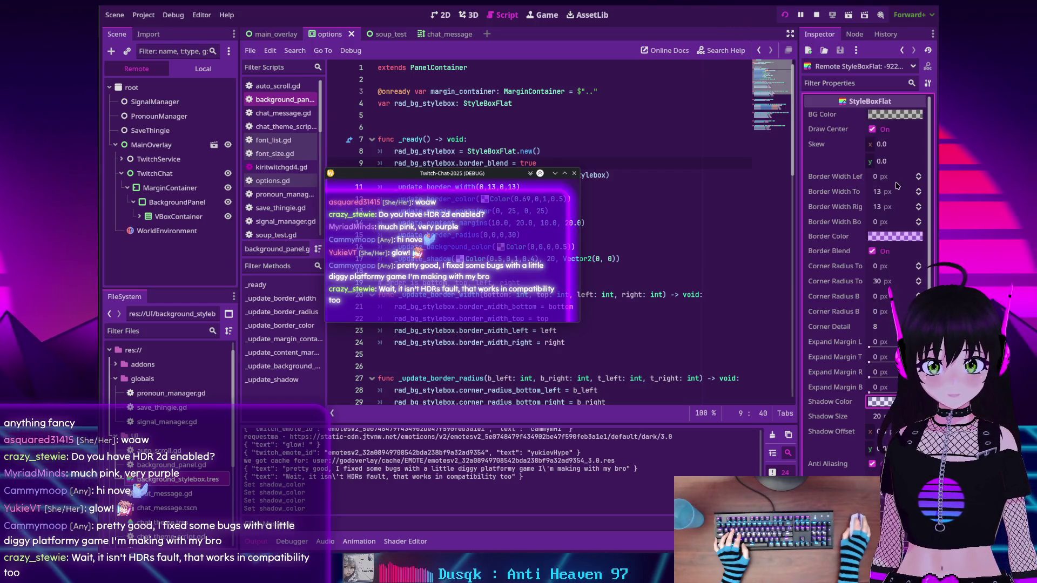
Change the StyleBoxFlat border colour's alpha and move the Twitch-Chat window up and right
{"action": "left_click", "coordinate": [886, 237]}
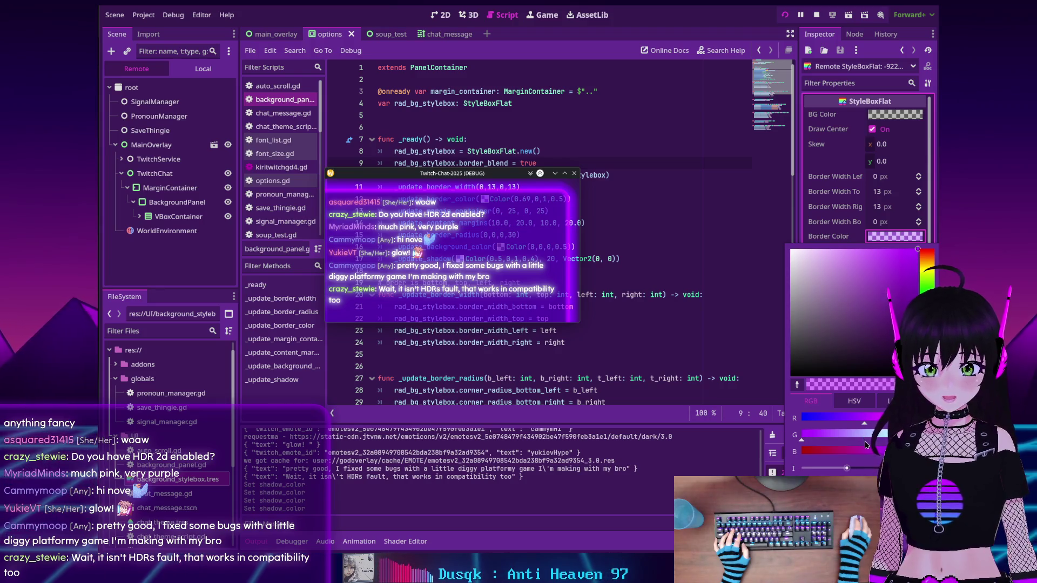
{"action": "left_click", "coordinate": [834, 384]}
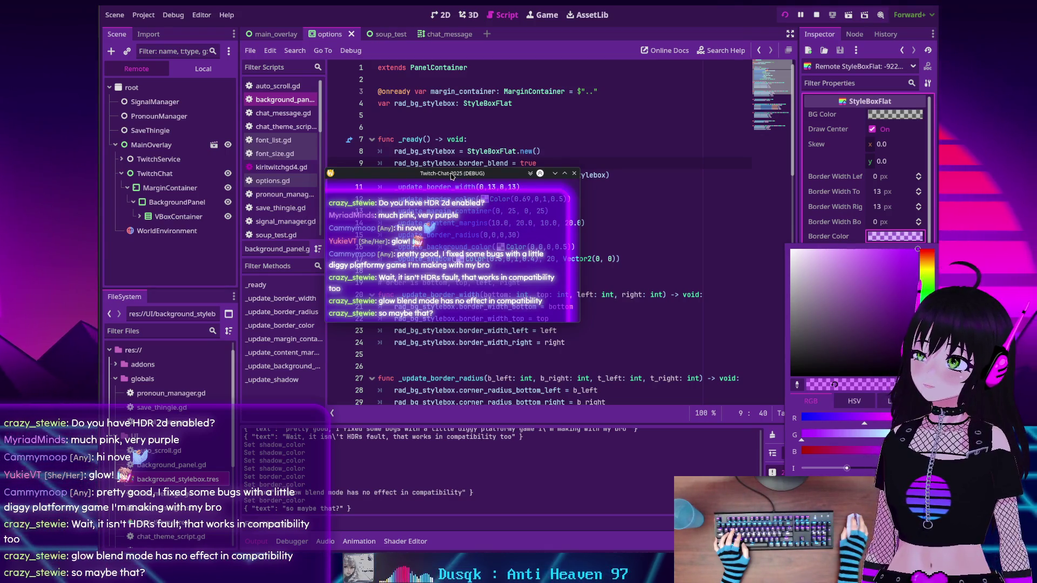
{"action": "left_click_drag", "start_coordinate": [452, 176], "coordinate": [481, 138]}
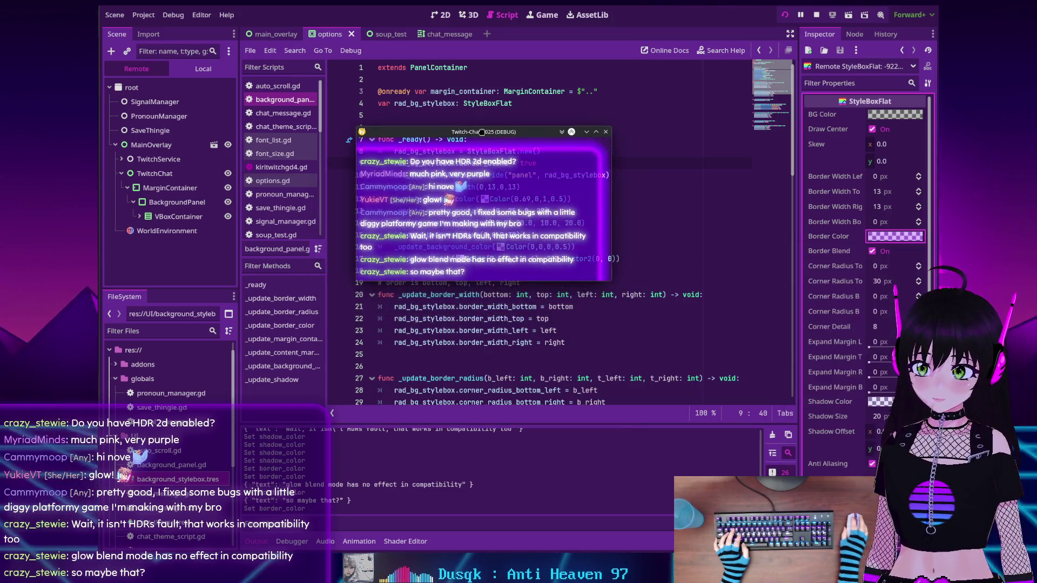
Inspect the remote WorldEnvironment's glow levels 0.3, 0.2, 0.1, then return to the Local scene tree
{"action": "left_click", "coordinate": [169, 233]}
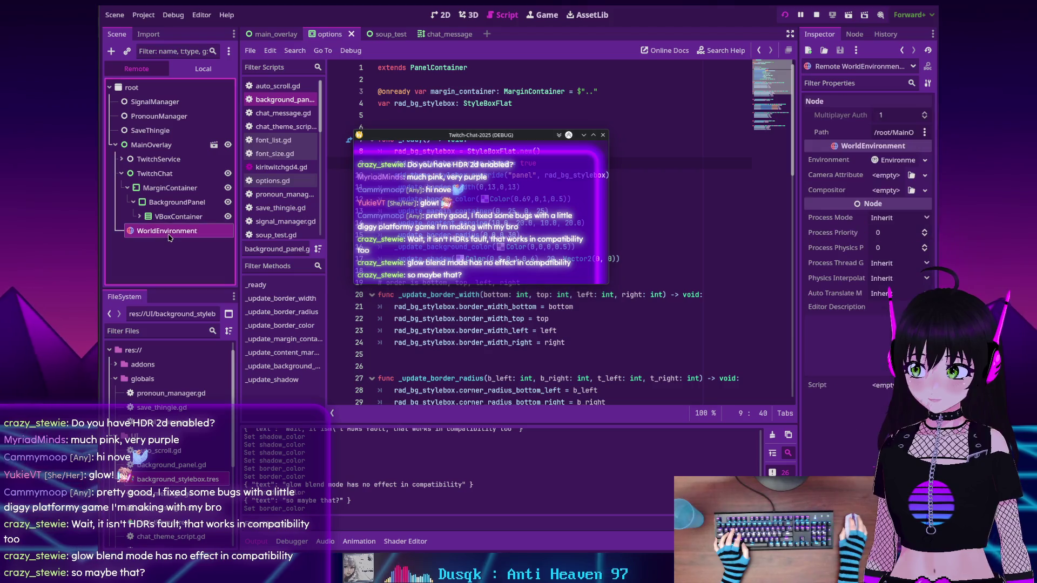
{"action": "left_click", "coordinate": [899, 160]}
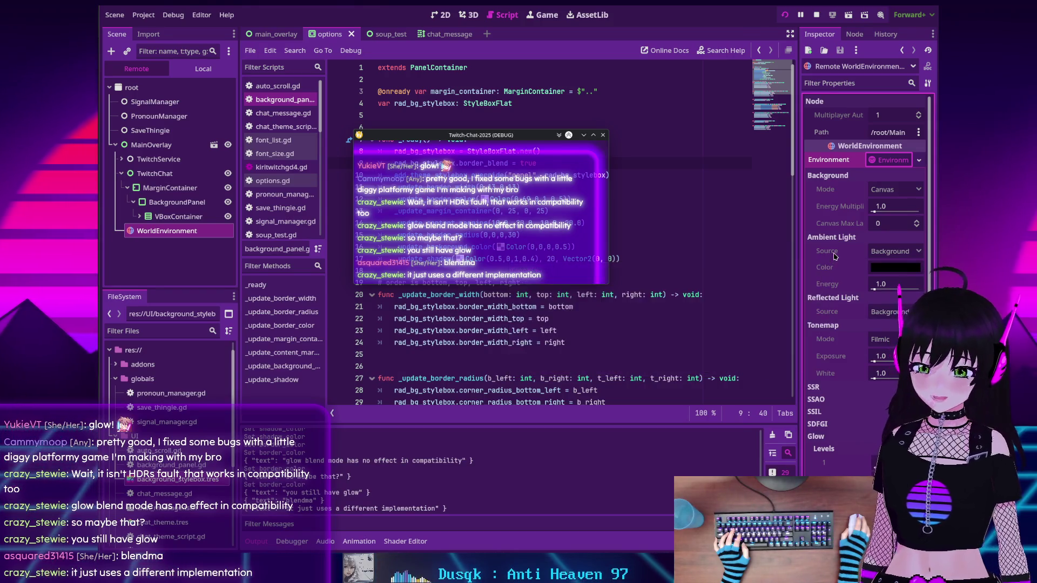
{"action": "scroll", "coordinate": [835, 259], "scroll_direction": "down", "scroll_amount": 5}
{"action": "scroll", "coordinate": [834, 257], "scroll_direction": "down", "scroll_amount": 2}
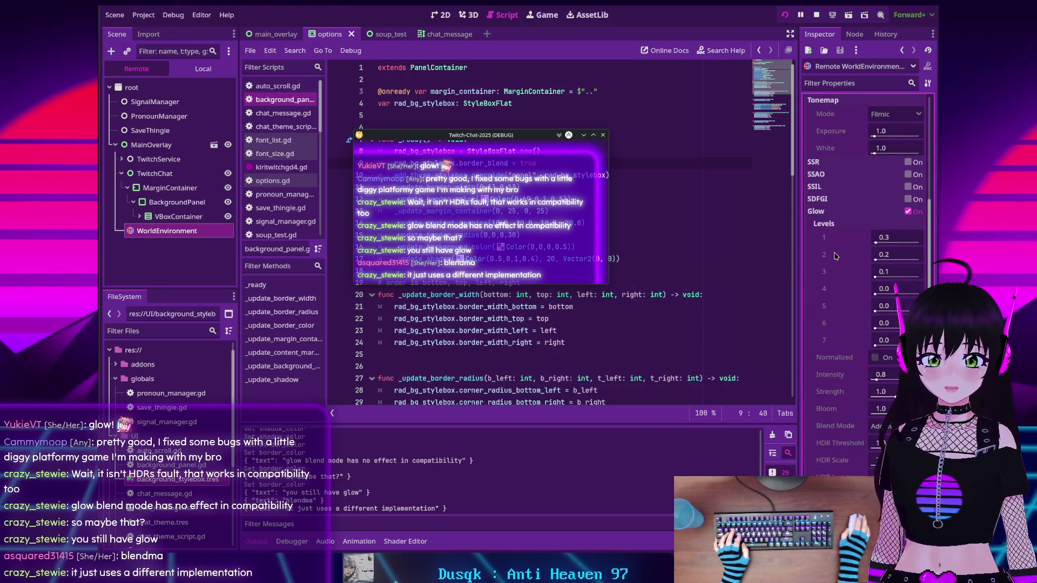
{"action": "scroll", "coordinate": [834, 257], "scroll_direction": "down", "scroll_amount": 2}
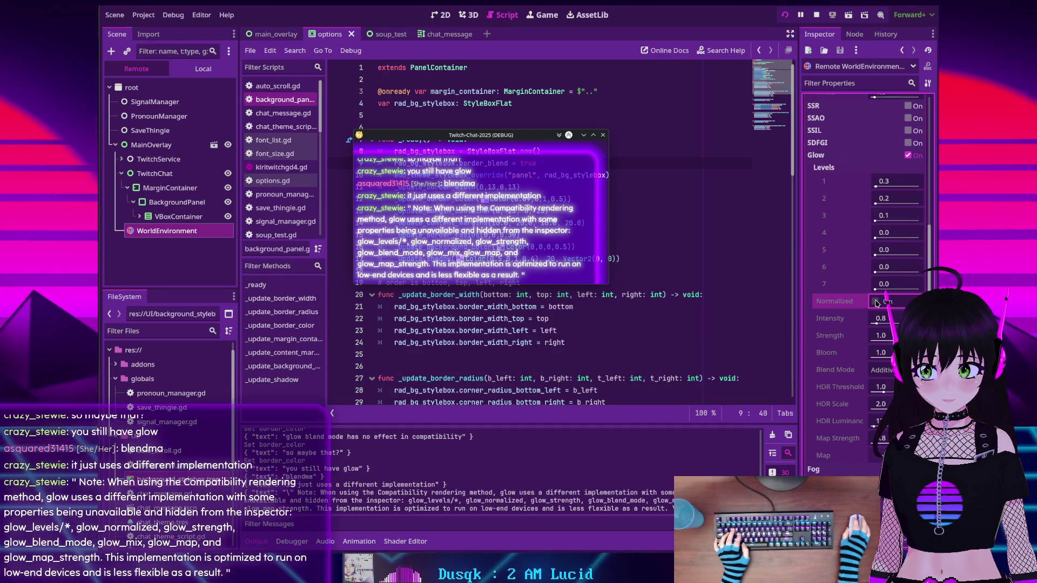
{"action": "left_click", "coordinate": [893, 178]}
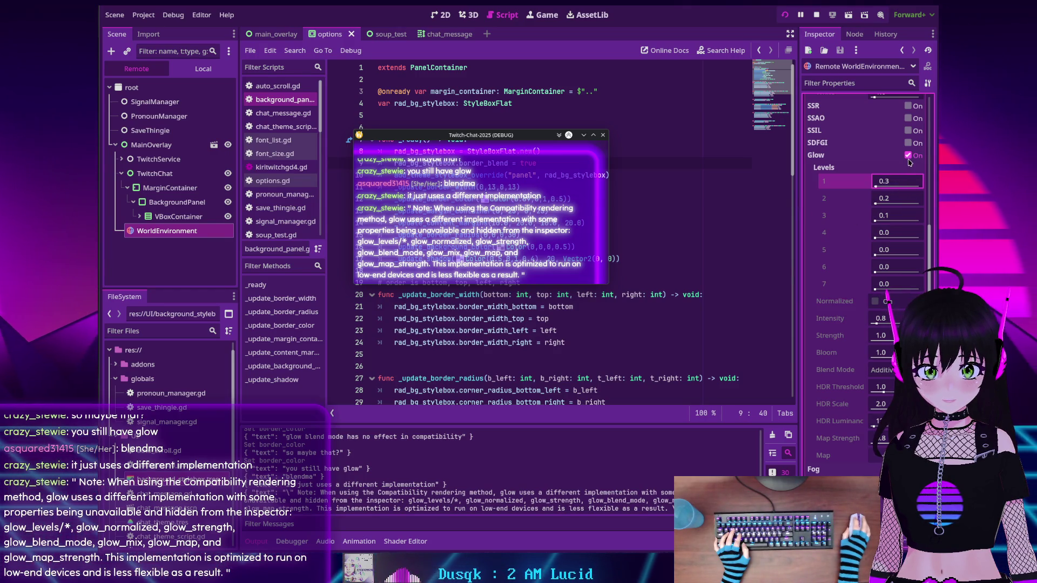
{"action": "mouse_move", "coordinate": [909, 161]}
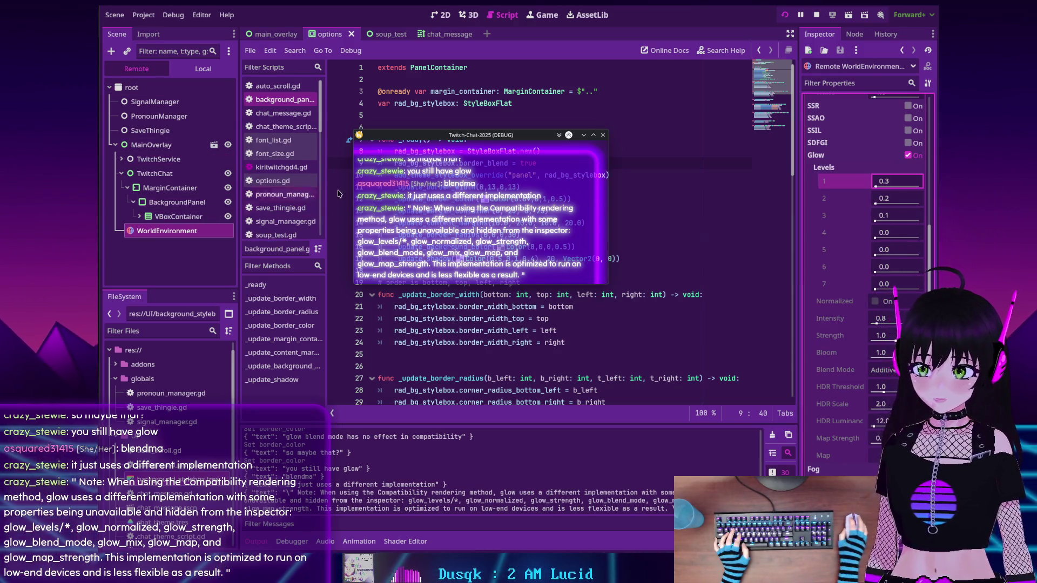
{"action": "scroll", "coordinate": [874, 216], "scroll_direction": "up", "scroll_amount": 3}
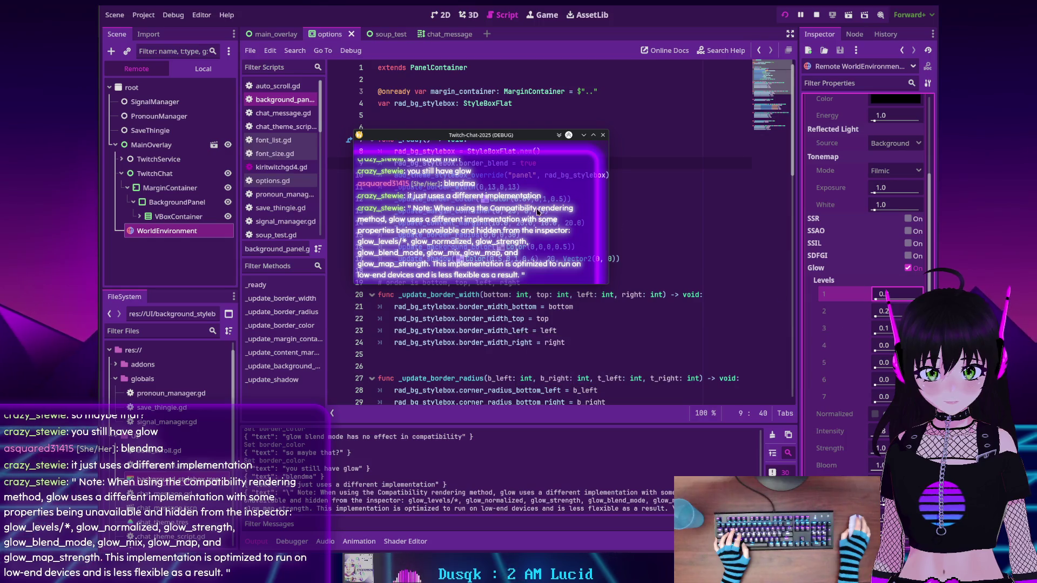
{"action": "type", "text": "3"}
{"action": "left_click", "coordinate": [193, 70]}
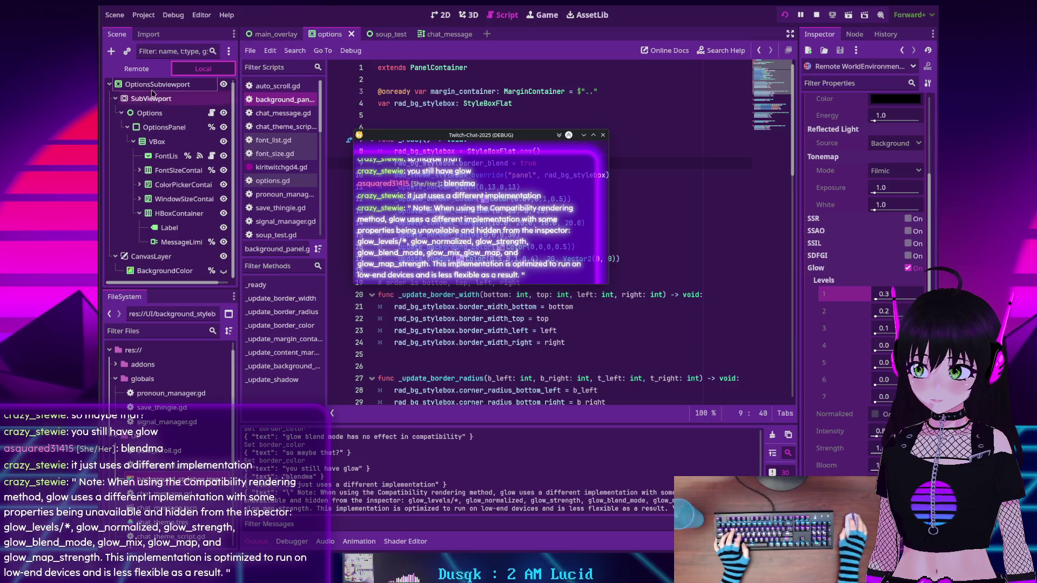
Select the WorldEnvironment node in the main_overlay scene and bring its glow settings into view
{"action": "left_click", "coordinate": [276, 34]}
{"action": "left_click", "coordinate": [160, 231]}
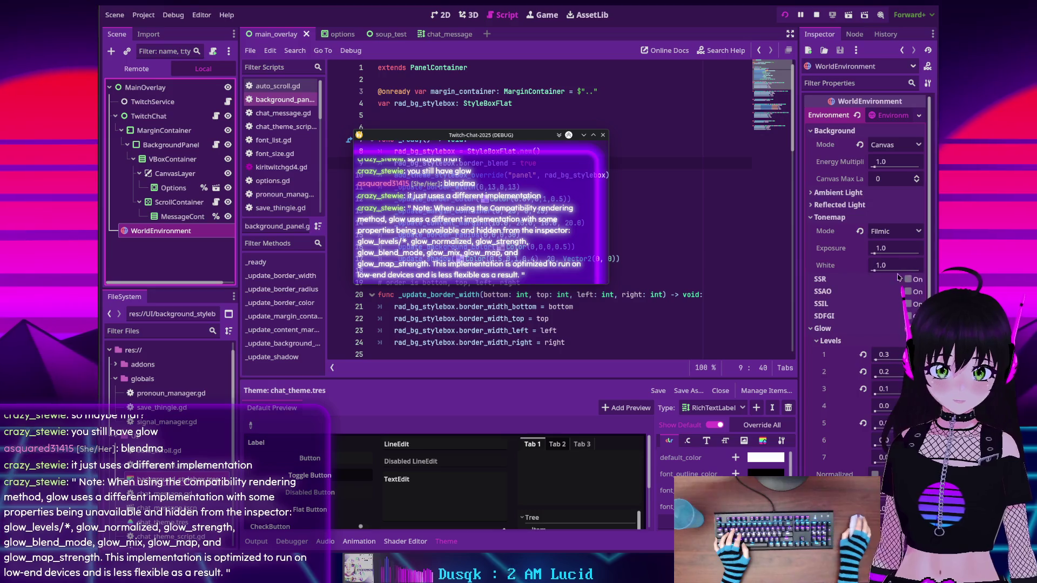
{"action": "scroll", "coordinate": [918, 227], "scroll_direction": "down", "scroll_amount": 10}
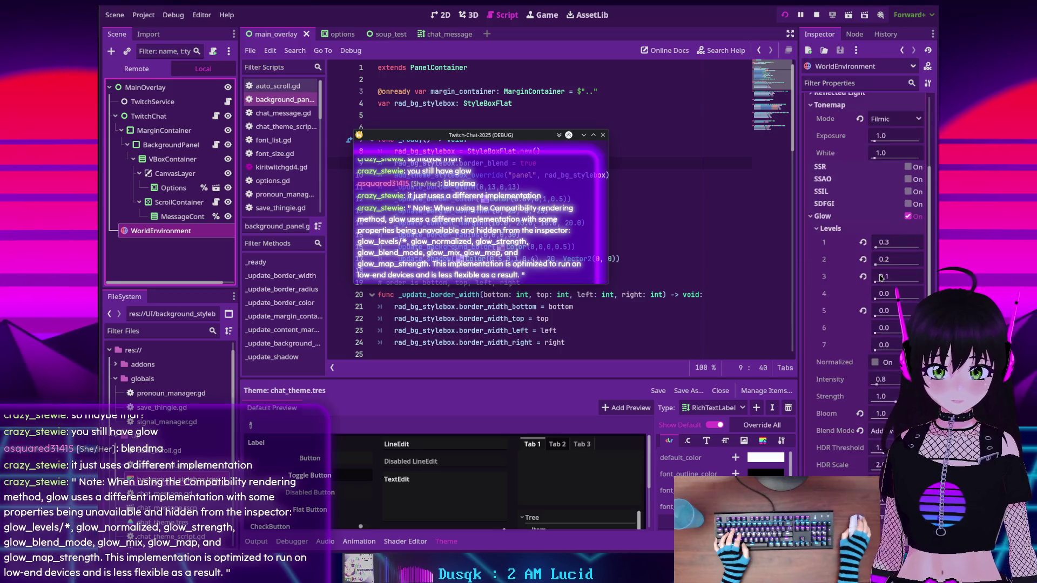
Toggle glow Normalized on and off twice, then undo a drag on glow level 3
{"action": "left_click", "coordinate": [875, 363]}
{"action": "left_click", "coordinate": [875, 364]}
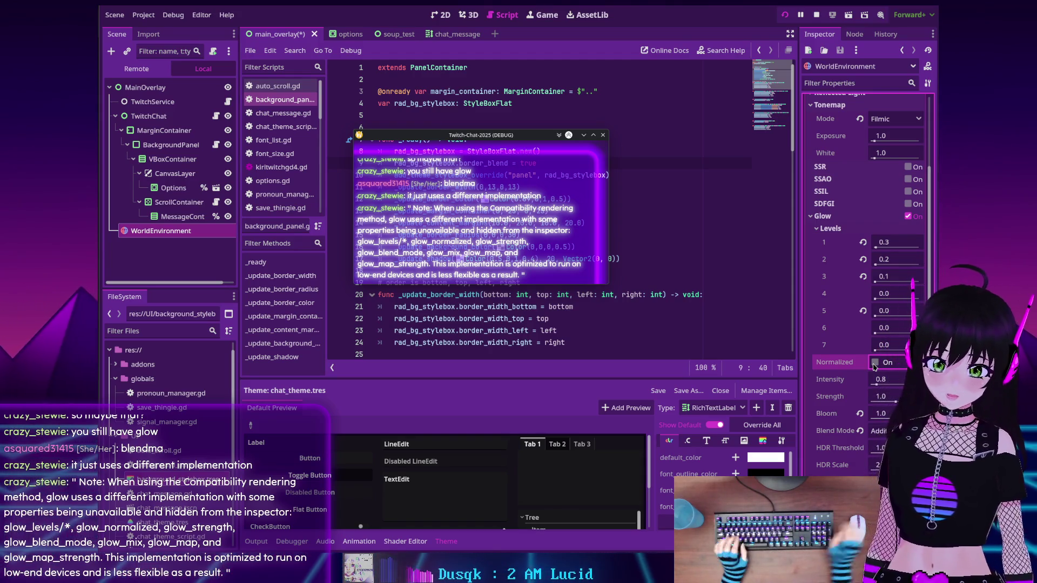
{"action": "left_click", "coordinate": [875, 363]}
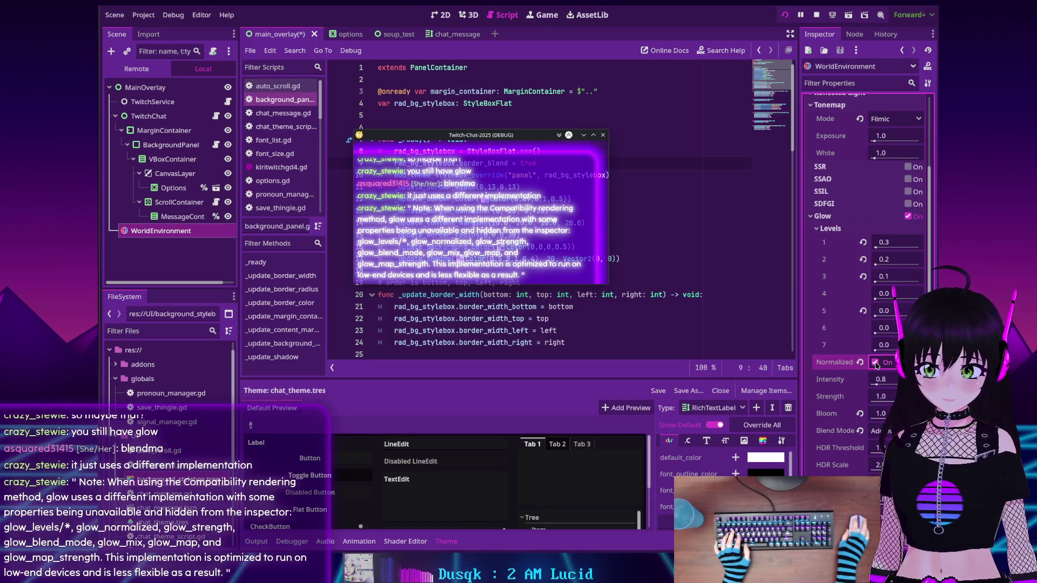
{"action": "left_click", "coordinate": [876, 363]}
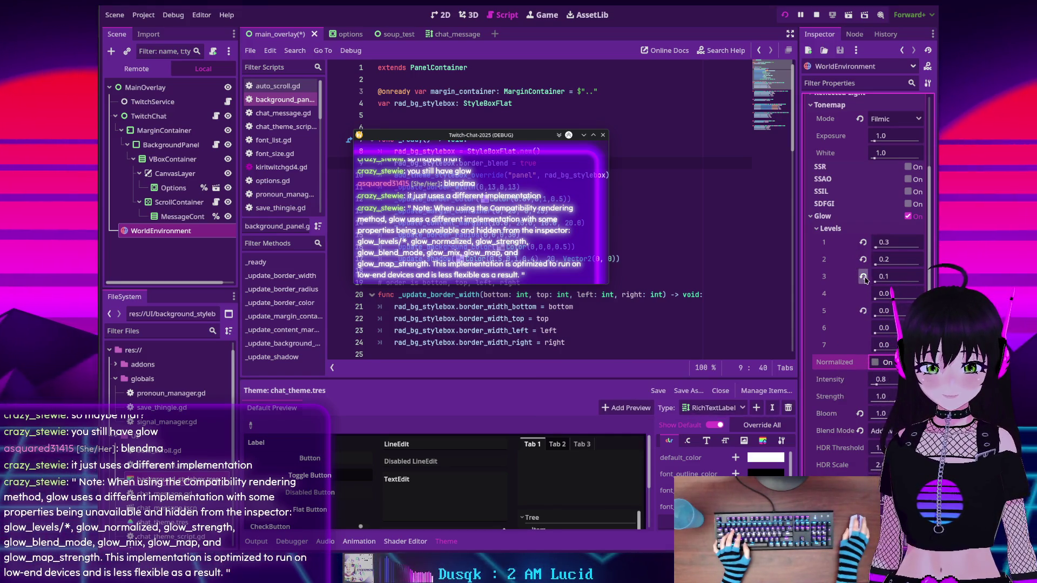
{"action": "left_click_drag", "start_coordinate": [875, 283], "coordinate": [870, 265]}
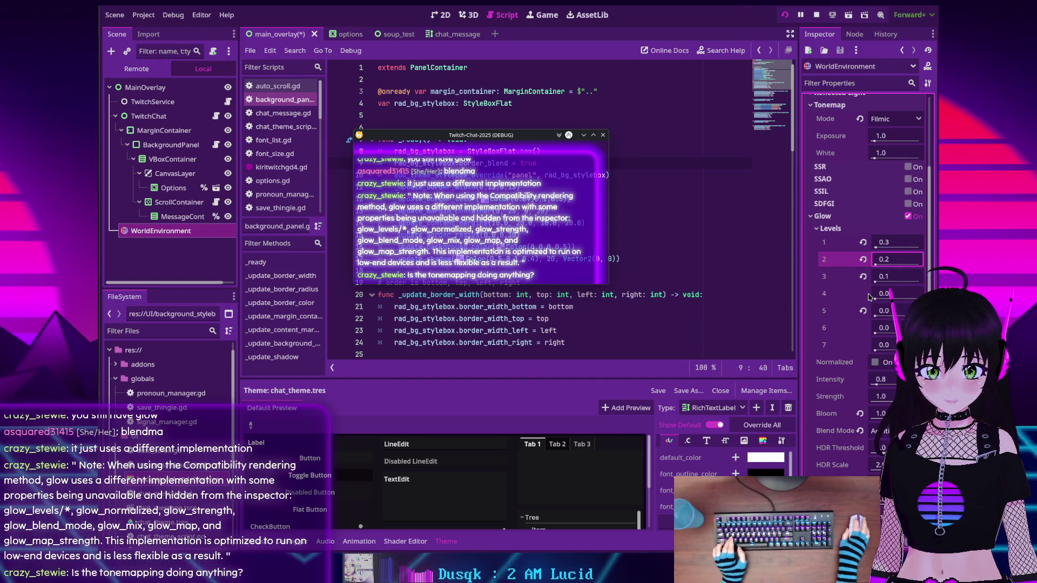
{"action": "key", "text": "ctrl+z"}
{"action": "key", "text": "ctrl+z"}
Try the Linear, AgX and ACES tonemap modes, then move the chat window up and right
{"action": "scroll", "coordinate": [824, 227], "scroll_direction": "up", "scroll_amount": 2}
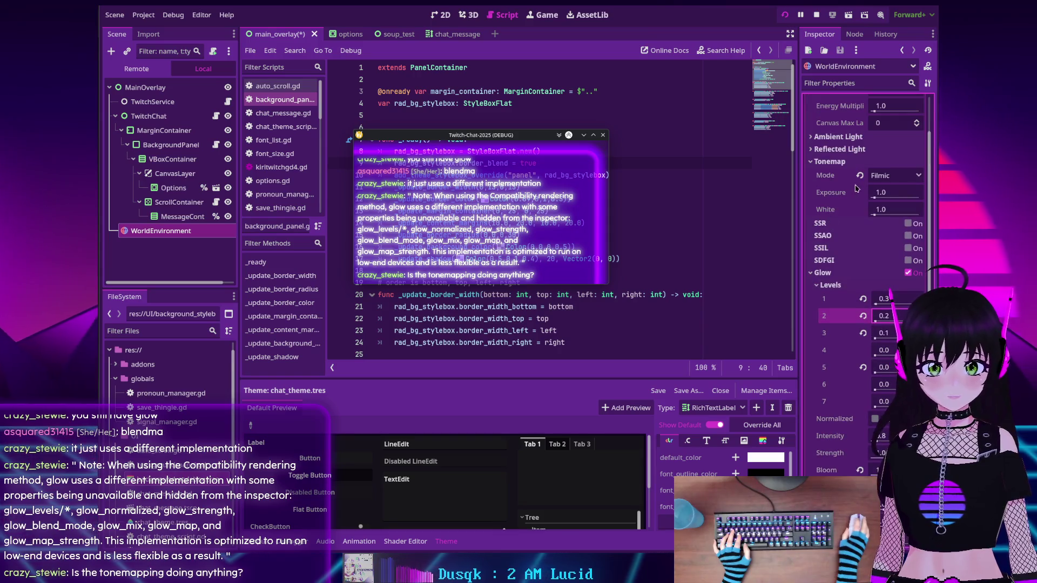
{"action": "left_click", "coordinate": [890, 178]}
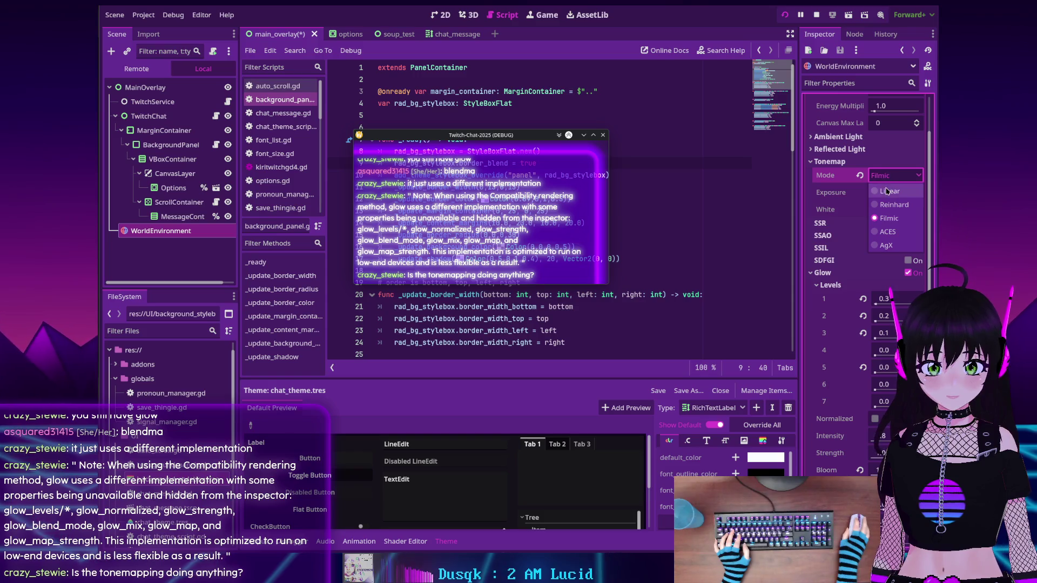
{"action": "left_click", "coordinate": [886, 191]}
{"action": "left_click", "coordinate": [884, 174]}
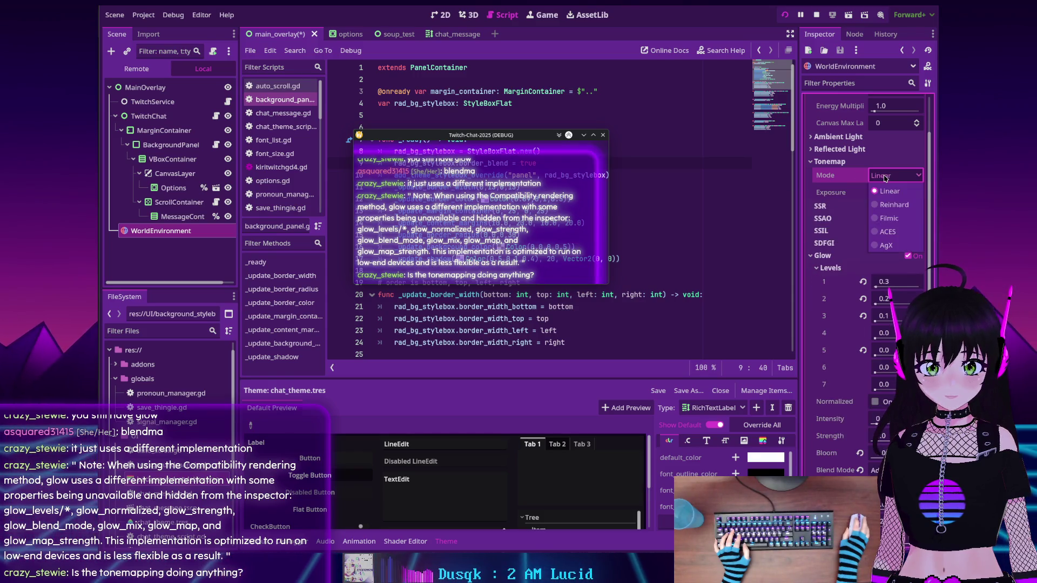
{"action": "left_click", "coordinate": [887, 243]}
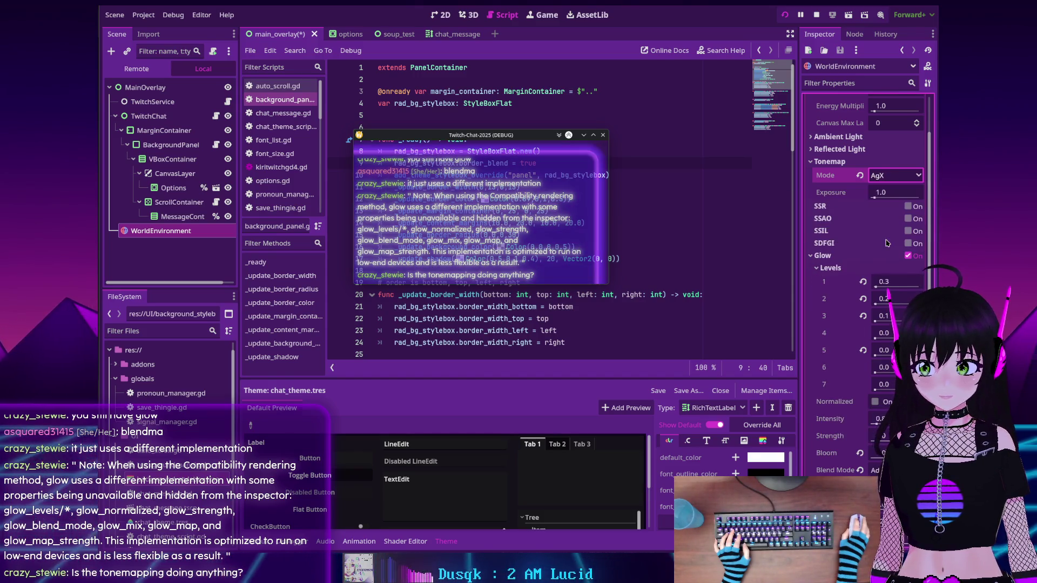
{"action": "left_click", "coordinate": [886, 179]}
{"action": "left_click", "coordinate": [886, 231]}
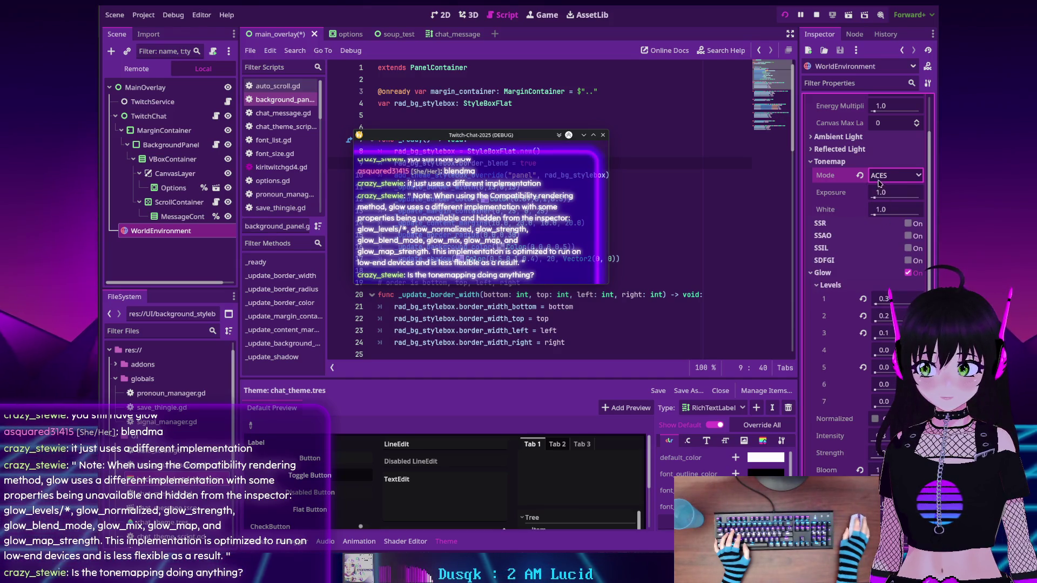
{"action": "mouse_move", "coordinate": [463, 140]}
{"action": "left_mouse_down"}
{"action": "mouse_move", "coordinate": [463, 114]}
{"action": "mouse_move", "coordinate": [479, 95]}
{"action": "mouse_move", "coordinate": [504, 101]}
{"action": "left_mouse_up"}
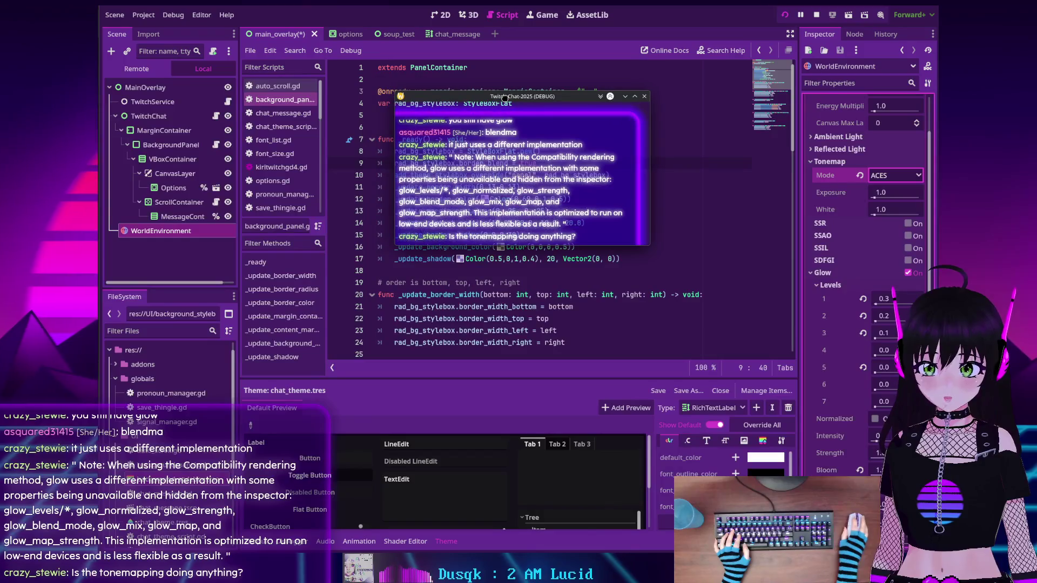
Compare Reinhard, Filmic and Linear tonemaps, settle on ACES, and move the chat window back down-left
{"action": "left_click", "coordinate": [894, 175]}
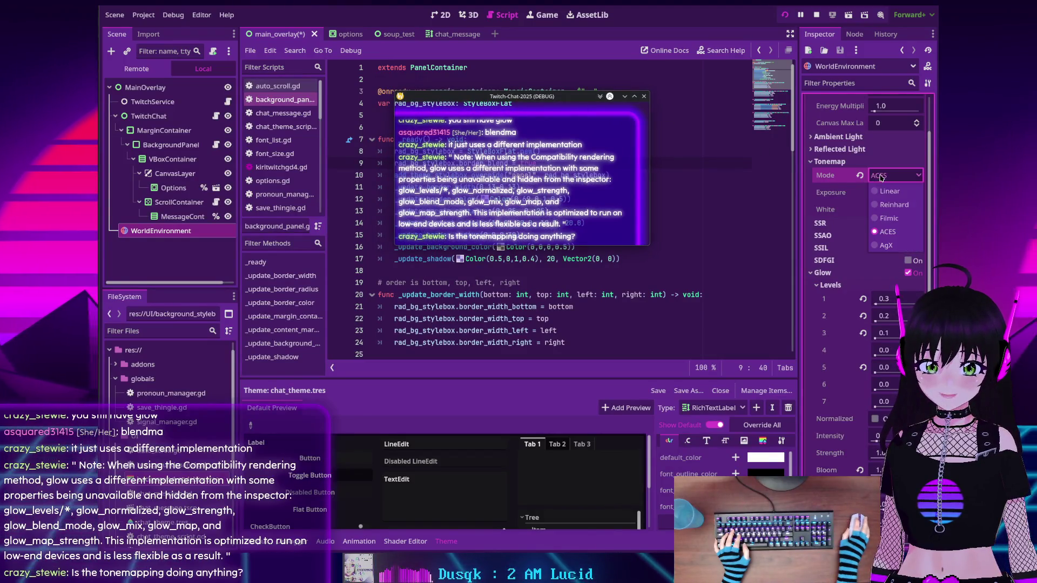
{"action": "left_click", "coordinate": [889, 205]}
{"action": "left_click", "coordinate": [894, 175]}
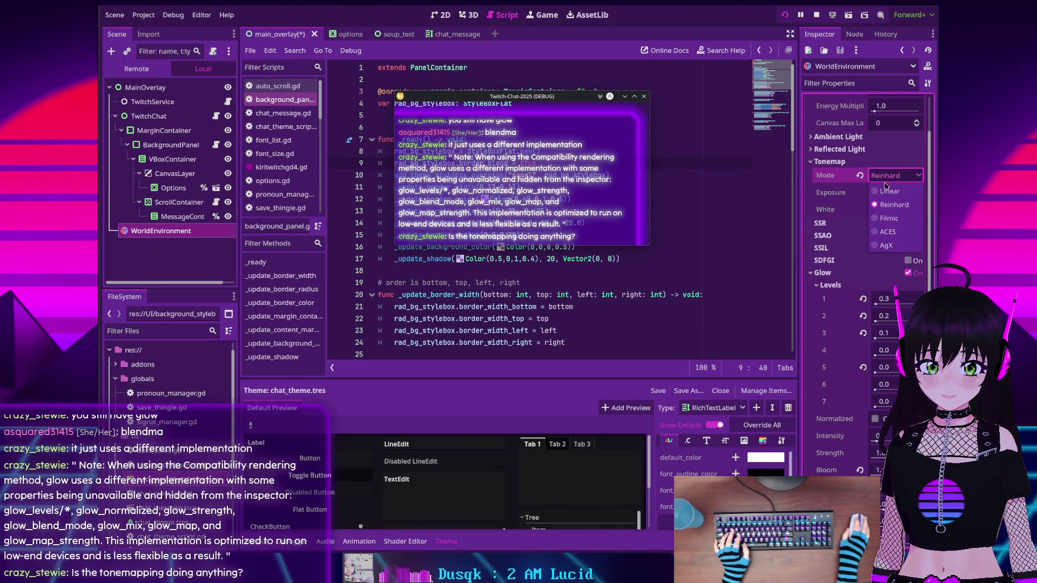
{"action": "left_click", "coordinate": [888, 216]}
{"action": "left_click", "coordinate": [893, 175]}
{"action": "left_click", "coordinate": [888, 192]}
{"action": "left_click", "coordinate": [894, 175]}
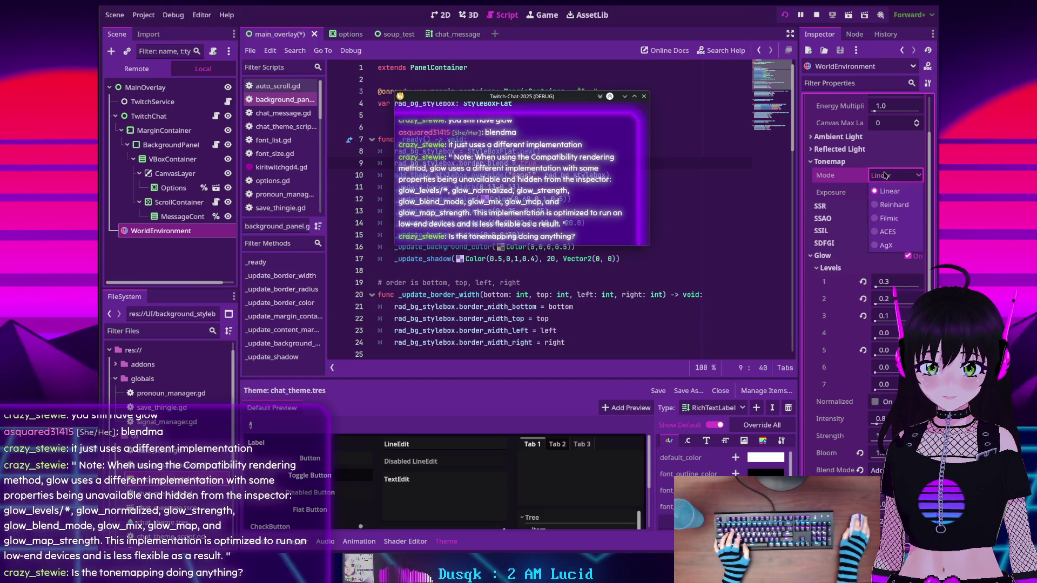
{"action": "left_click", "coordinate": [887, 231]}
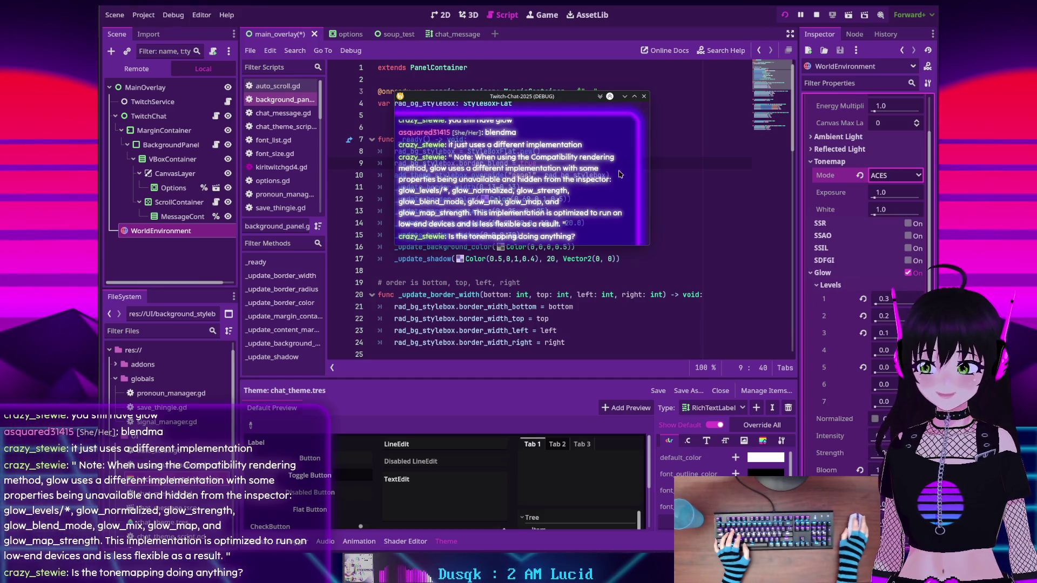
{"action": "mouse_move", "coordinate": [524, 101]}
{"action": "left_mouse_down"}
{"action": "mouse_move", "coordinate": [510, 141]}
{"action": "mouse_move", "coordinate": [467, 163]}
{"action": "mouse_move", "coordinate": [377, 162]}
{"action": "mouse_move", "coordinate": [474, 145]}
{"action": "left_mouse_up"}
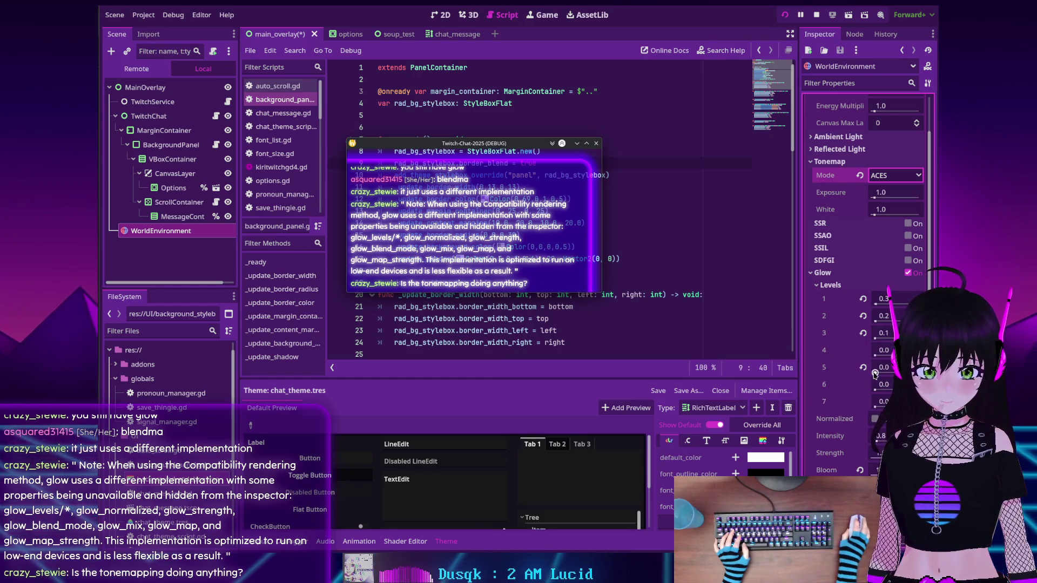
Drag the glow level 5, 3 and 1 sliders, moving the running chat window up out of the way
{"action": "mouse_move", "coordinate": [875, 373]}
{"action": "left_mouse_down"}
{"action": "mouse_move", "coordinate": [890, 373]}
{"action": "mouse_move", "coordinate": [819, 373]}
{"action": "left_mouse_up"}
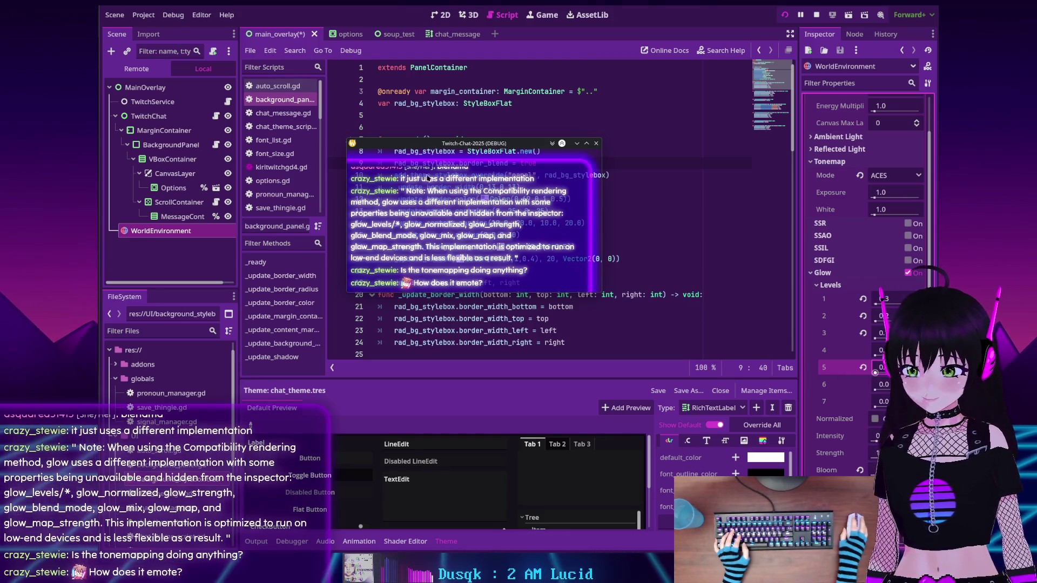
{"action": "mouse_move", "coordinate": [426, 146]}
{"action": "left_mouse_down"}
{"action": "mouse_move", "coordinate": [419, 103]}
{"action": "mouse_move", "coordinate": [400, 133]}
{"action": "mouse_move", "coordinate": [408, 136]}
{"action": "left_mouse_up"}
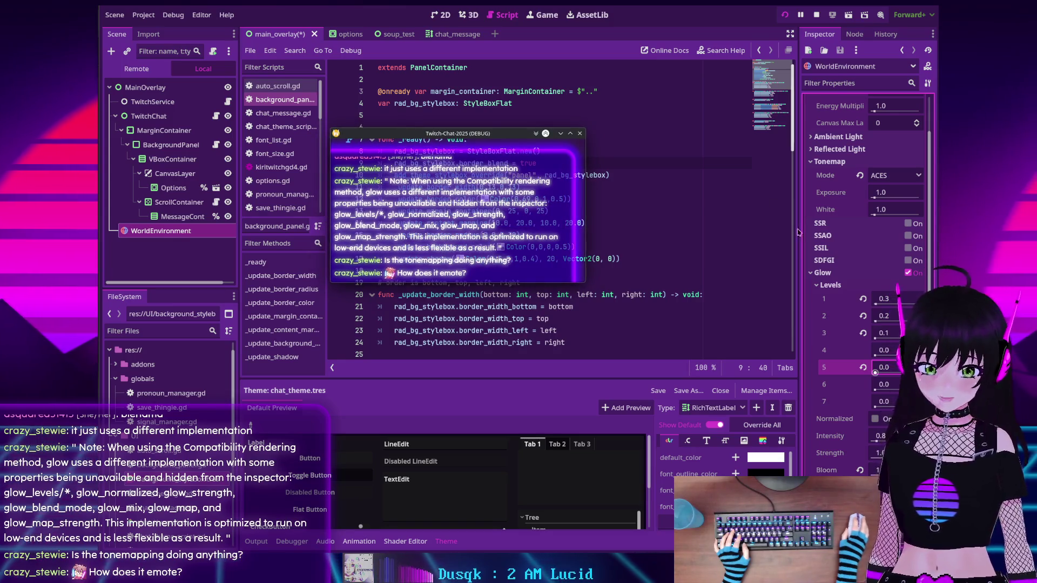
{"action": "mouse_move", "coordinate": [878, 339]}
{"action": "left_mouse_down"}
{"action": "mouse_move", "coordinate": [866, 340]}
{"action": "mouse_move", "coordinate": [874, 322]}
{"action": "left_mouse_up"}
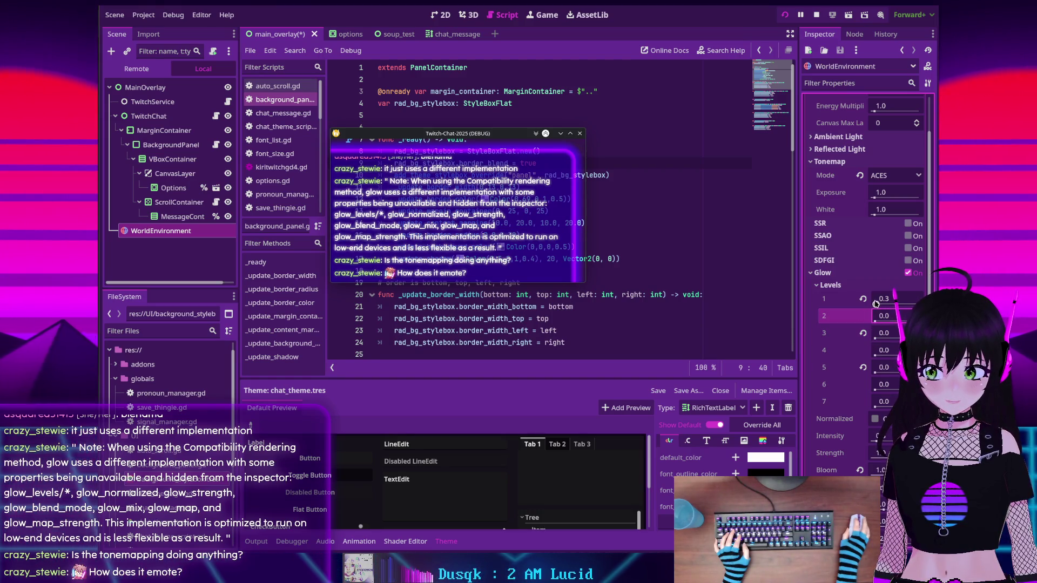
{"action": "left_click_drag", "start_coordinate": [876, 303], "coordinate": [874, 304]}
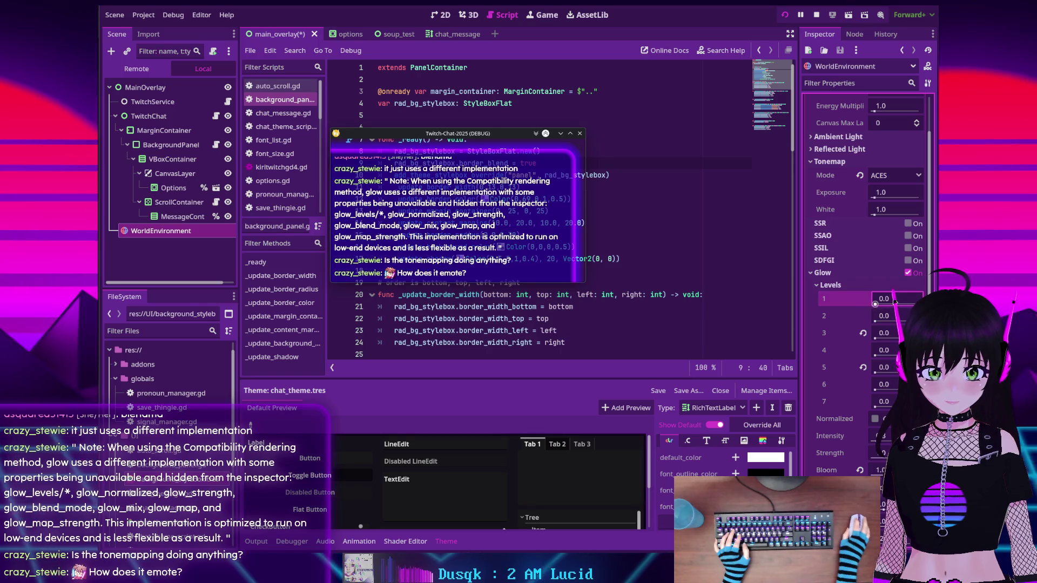
Enter 0.1 for glow levels 1 through 4
{"action": "type", "text": "0.1"}
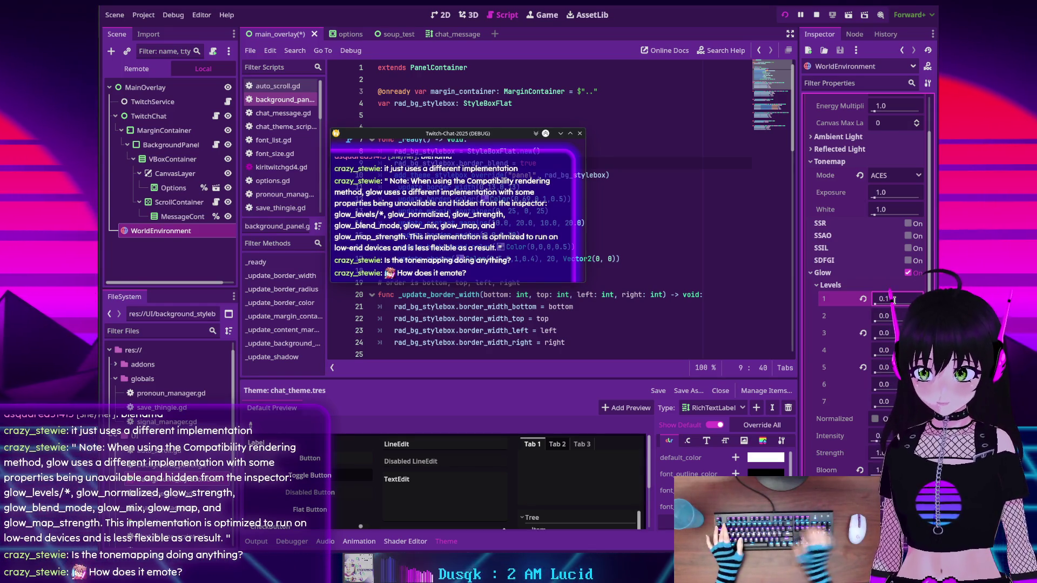
{"action": "left_click", "coordinate": [892, 314]}
{"action": "type", "text": "0.1"}
{"action": "key", "text": "Return"}
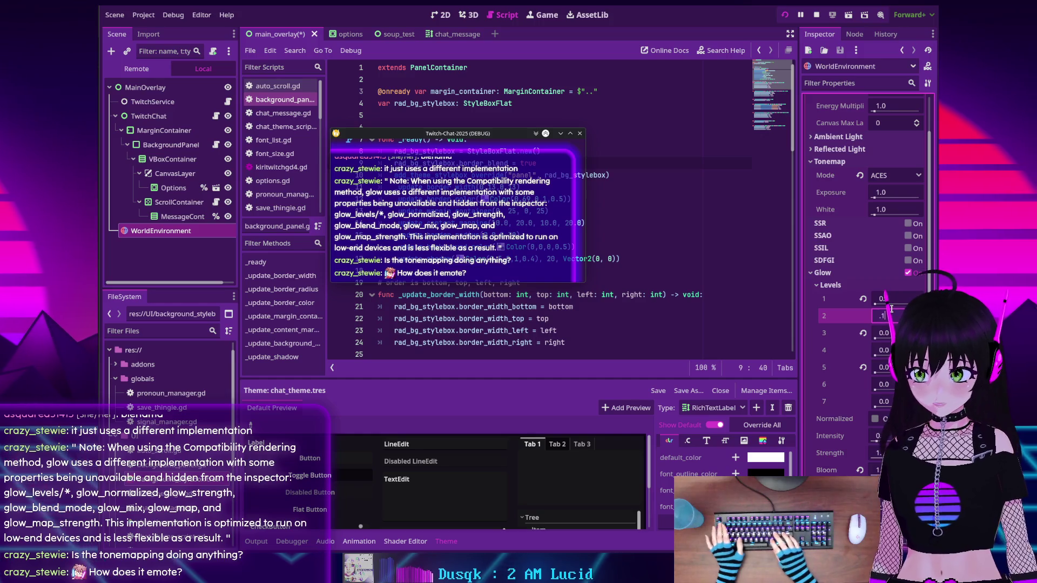
{"action": "left_click", "coordinate": [886, 333]}
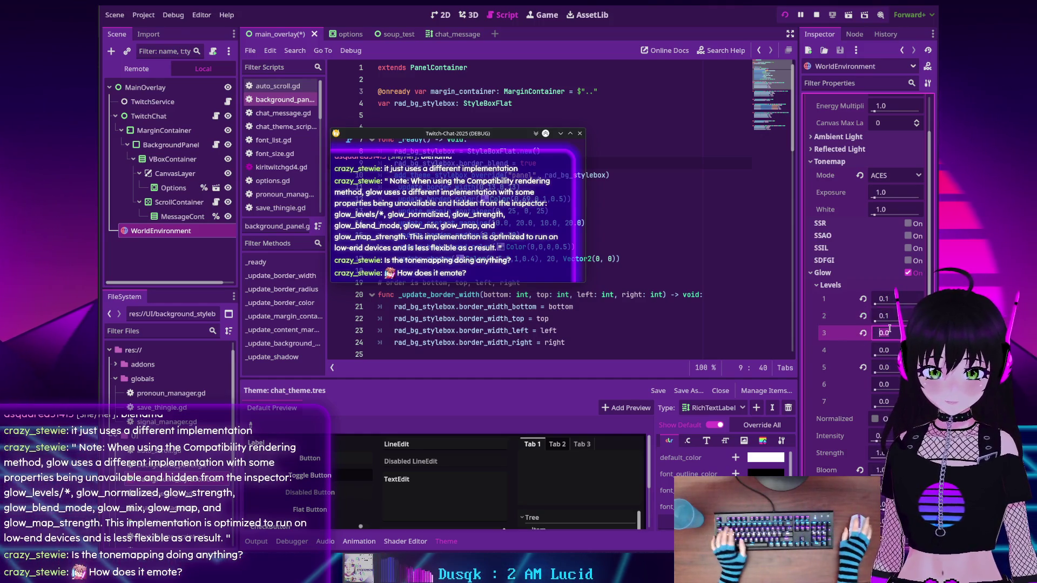
{"action": "type", "text": "0.1"}
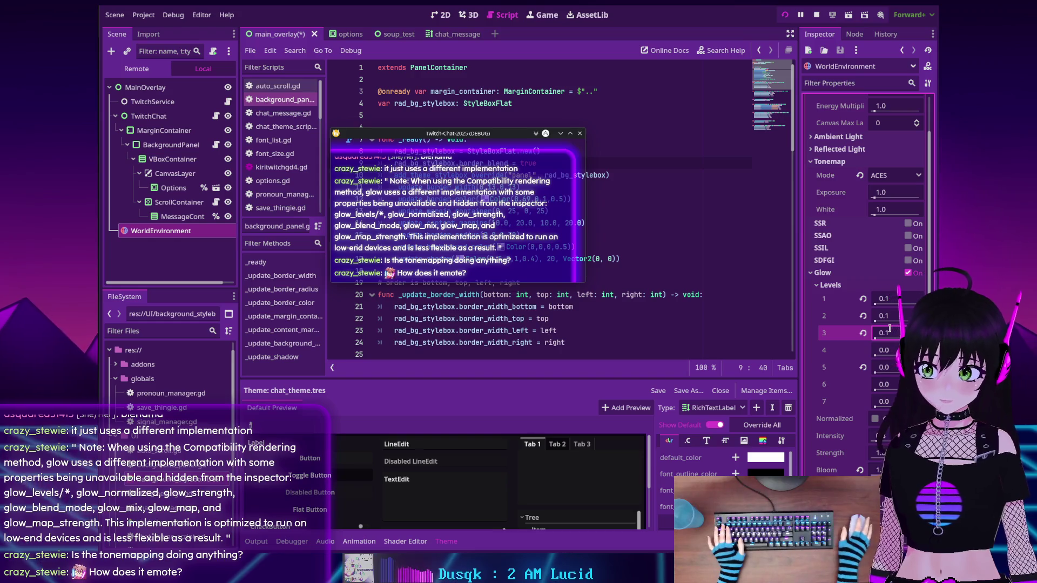
{"action": "left_click", "coordinate": [889, 351]}
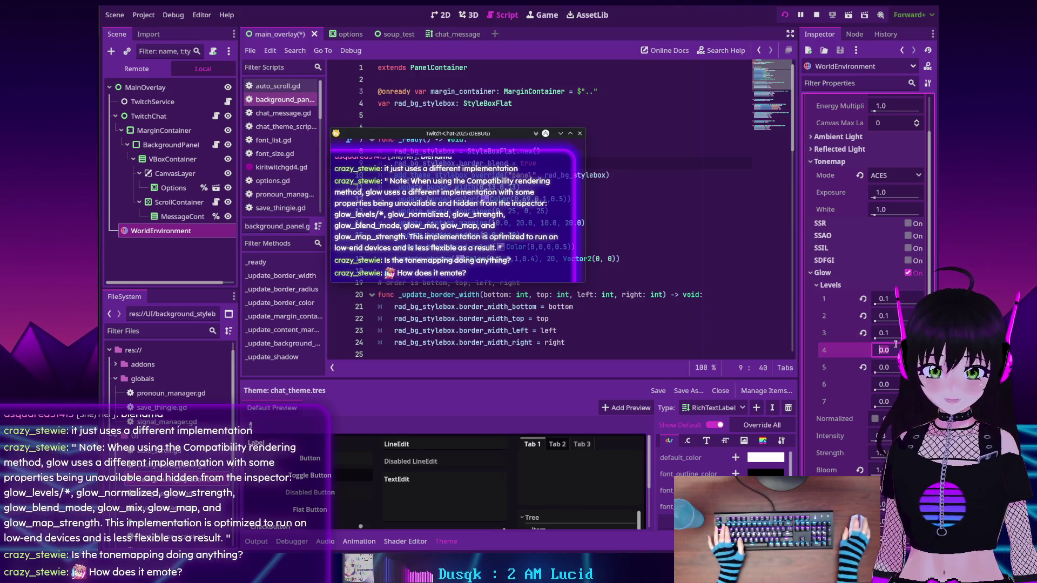
{"action": "type", "text": "0.1"}
{"action": "key", "text": "Return"}
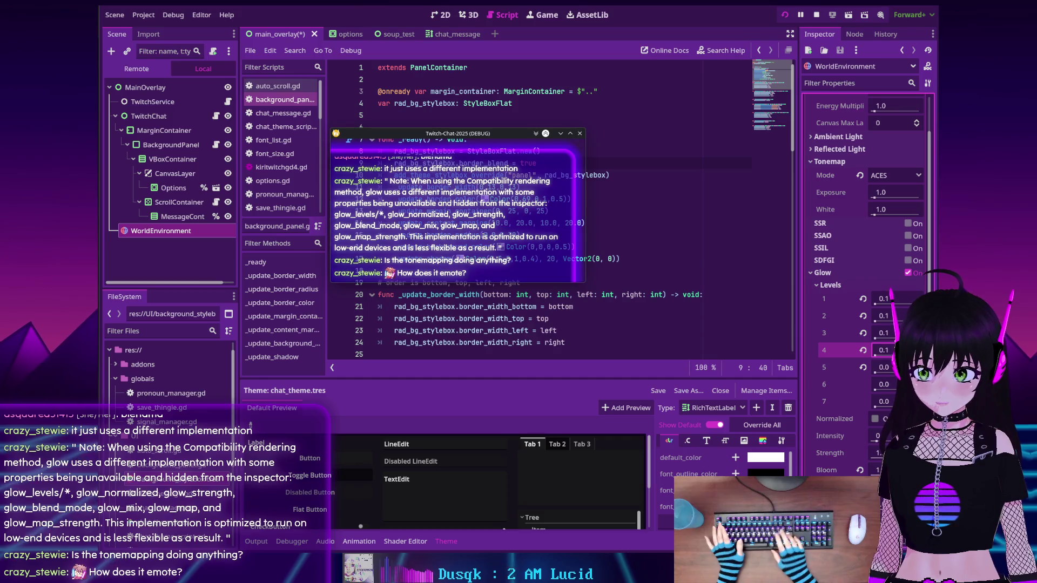
Nudge the chat window down slightly and enter 0.1 for glow levels 5, 6 and 7
{"action": "left_click_drag", "start_coordinate": [470, 136], "coordinate": [469, 140]}
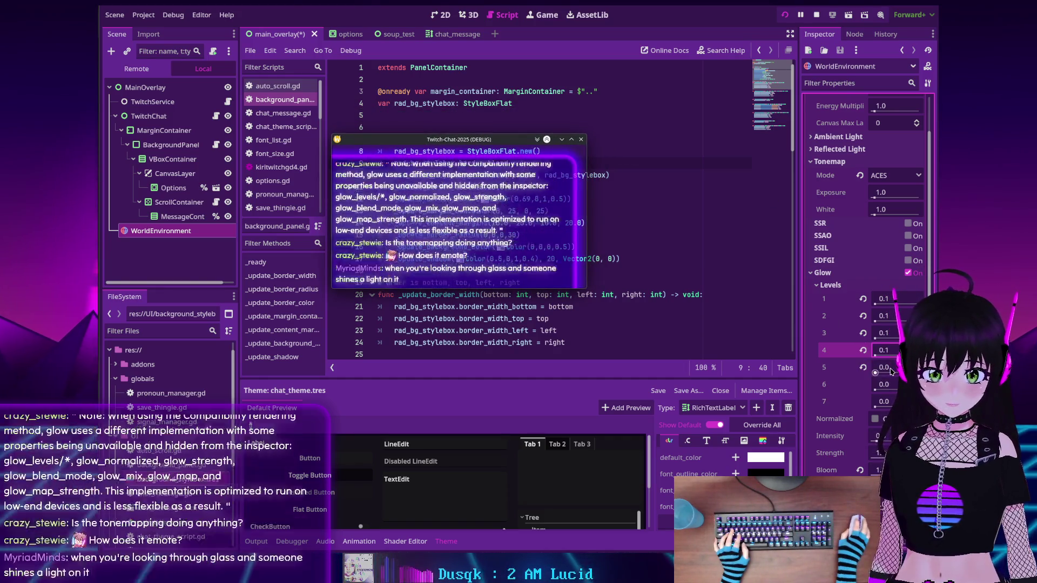
{"action": "left_click", "coordinate": [888, 367]}
{"action": "type", "text": "0.1"}
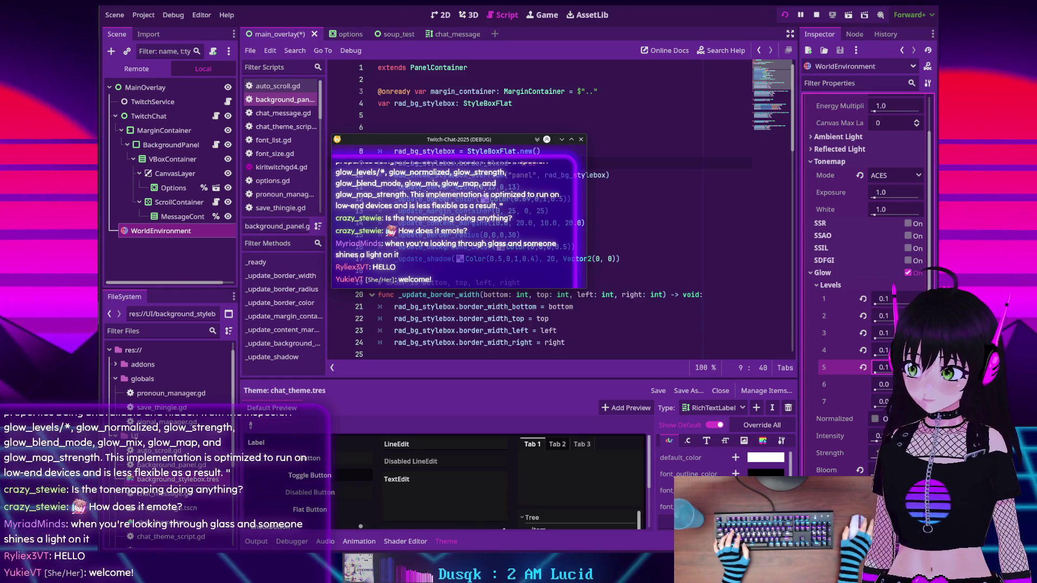
{"action": "left_click", "coordinate": [891, 385]}
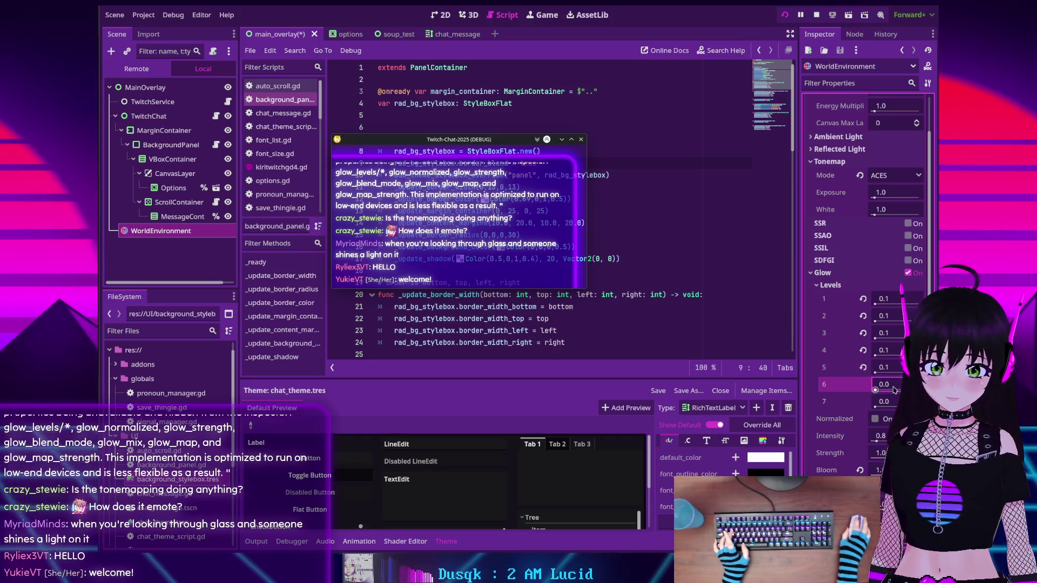
{"action": "type", "text": "0.1"}
{"action": "key", "text": "Return"}
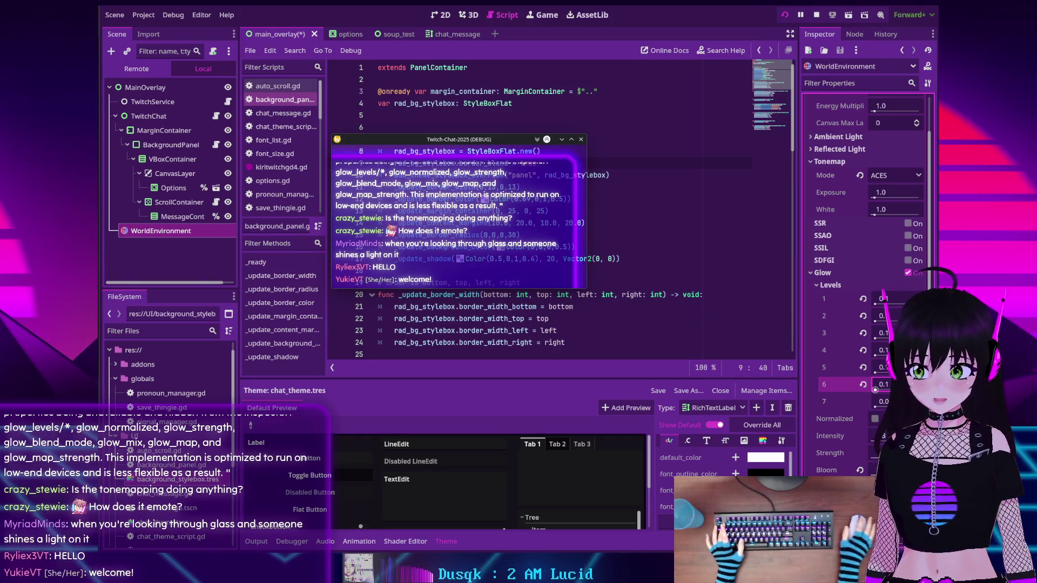
{"action": "left_click", "coordinate": [891, 402]}
{"action": "type", "text": "0.1"}
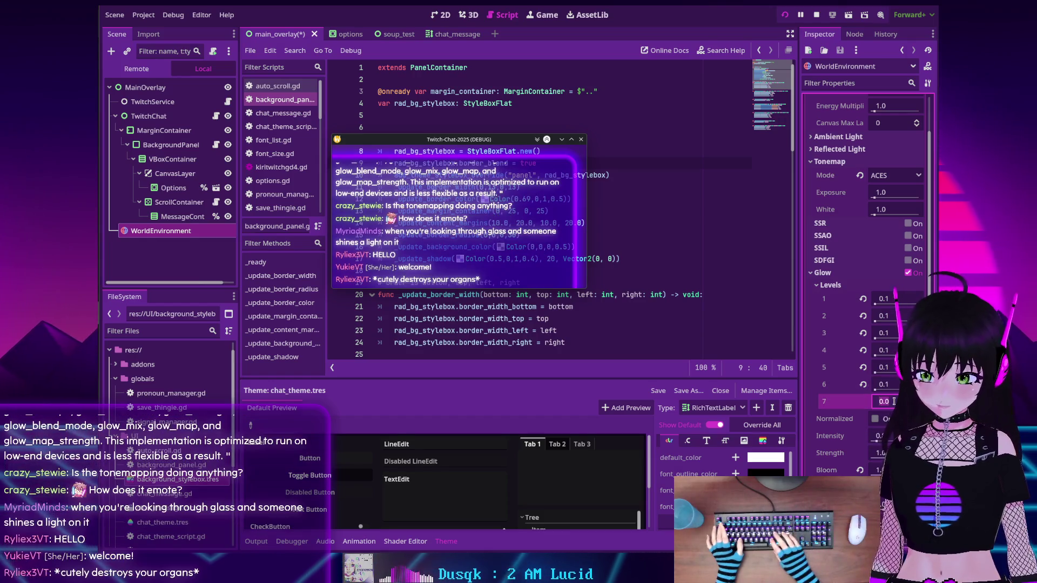
{"action": "key", "text": "Return"}
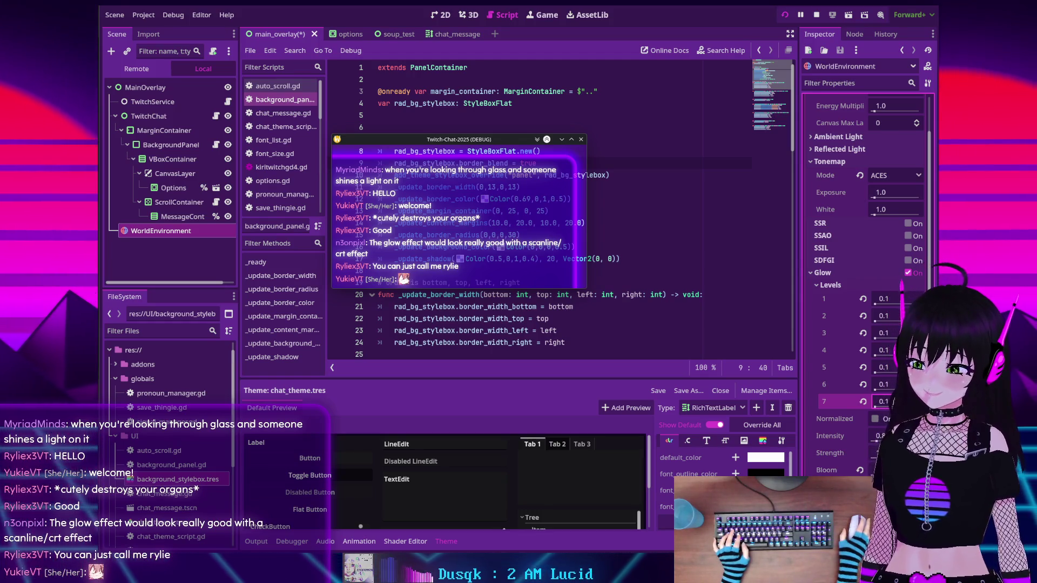
Enable normalized glow and revert glow levels 7 and 5 to their defaults
{"action": "left_click", "coordinate": [874, 419]}
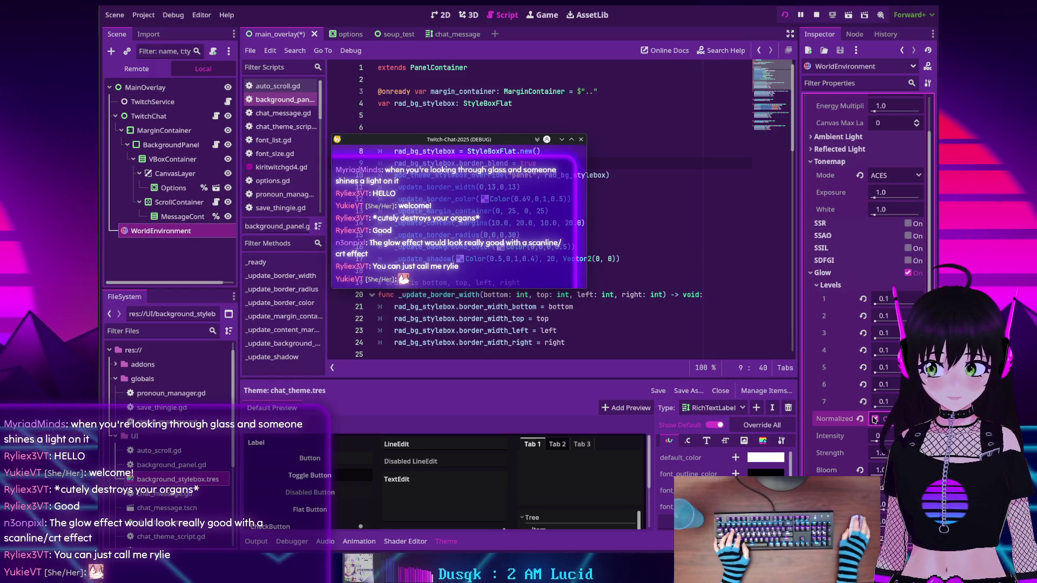
{"action": "left_click", "coordinate": [863, 402]}
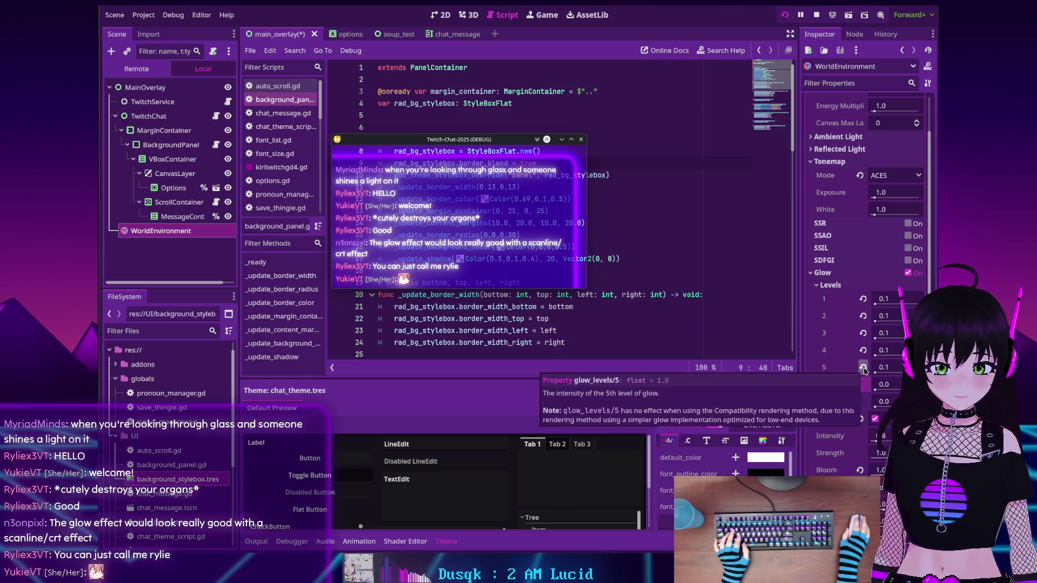
{"action": "left_click", "coordinate": [863, 368]}
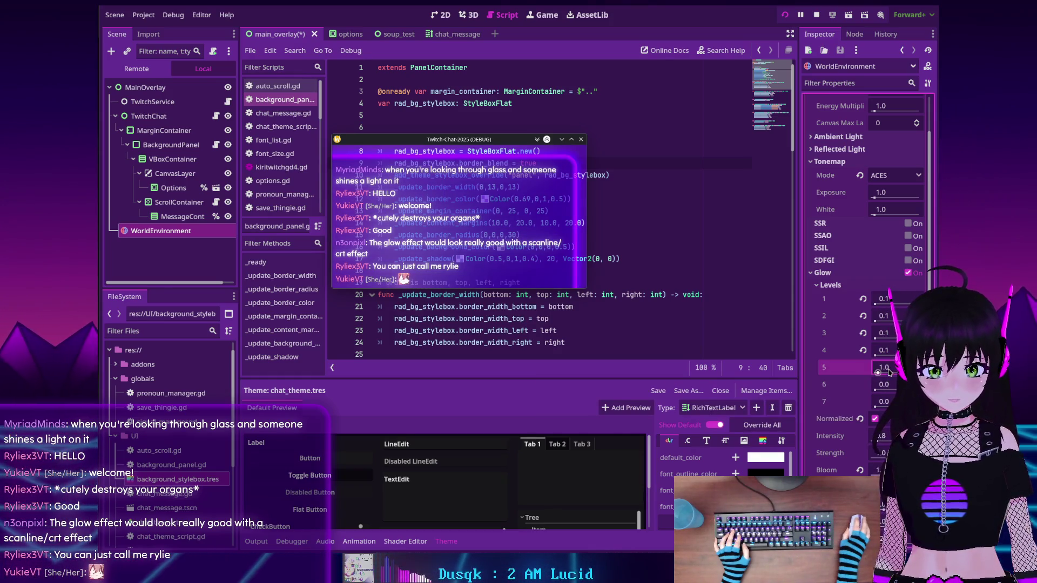
Type 0.6 into glow level 5 and set glow level 4 to 0
{"action": "left_click", "coordinate": [883, 367]}
{"action": "type", "text": "0.6"}
{"action": "key", "text": "Return"}
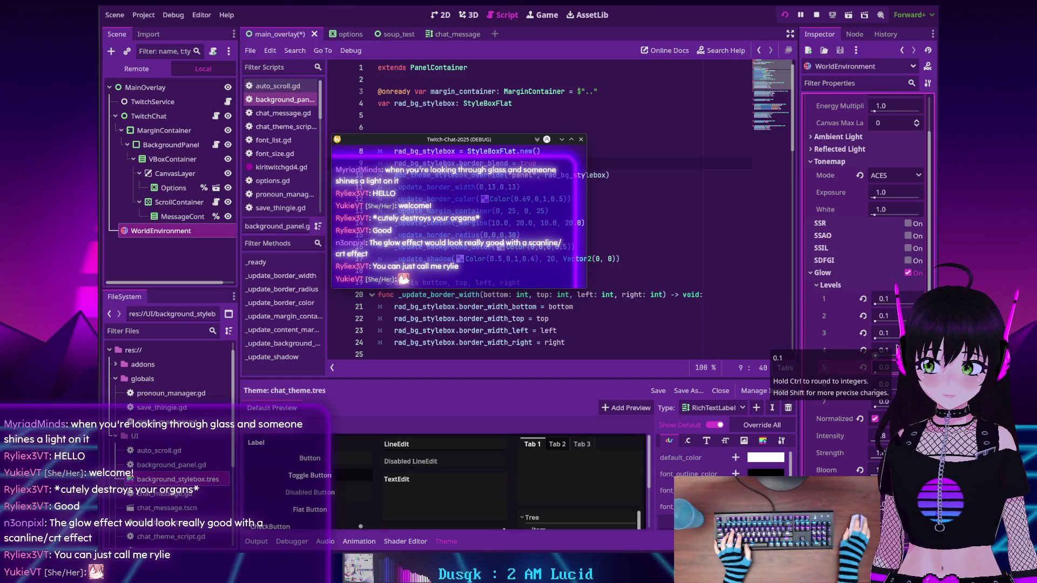
{"action": "left_click", "coordinate": [885, 350]}
{"action": "type", "text": "0"}
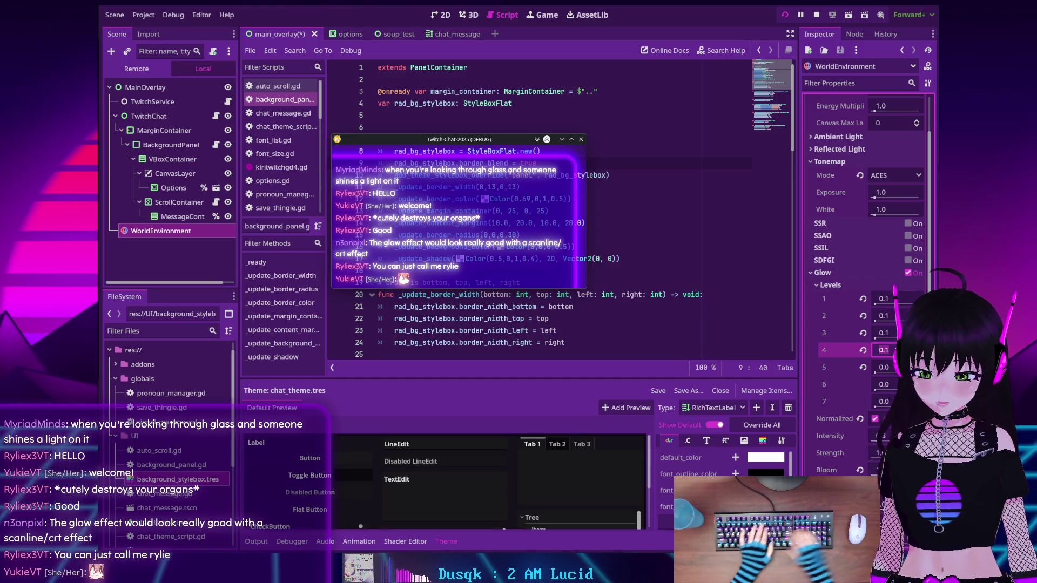
{"action": "key", "text": "Return"}
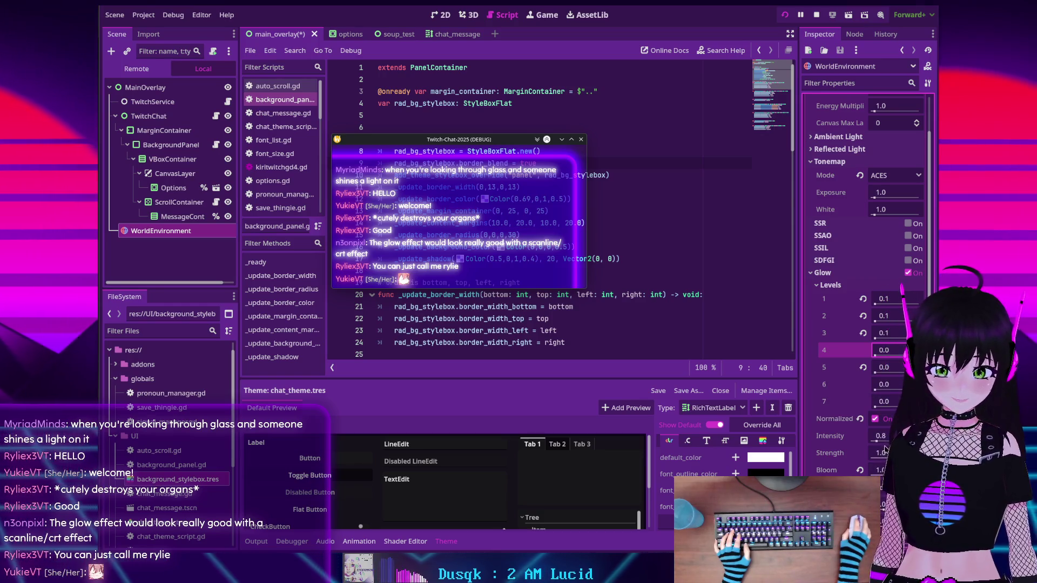
{"action": "scroll", "coordinate": [886, 437], "scroll_direction": "down", "scroll_amount": 2}
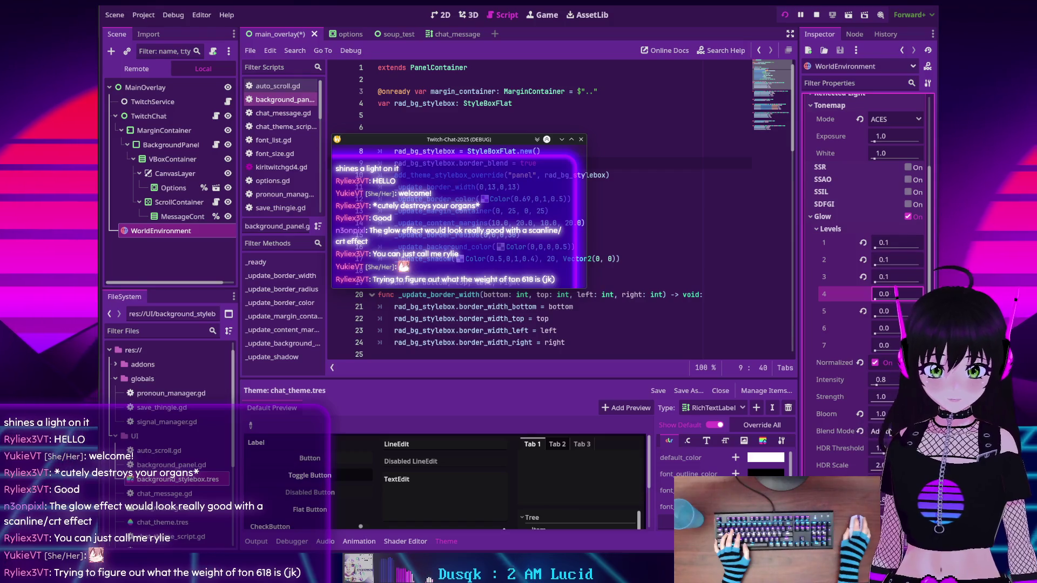
Try the Screen, Replace and Mix glow blend modes before choosing Additive
{"action": "left_click", "coordinate": [878, 431]}
{"action": "left_click", "coordinate": [877, 460]}
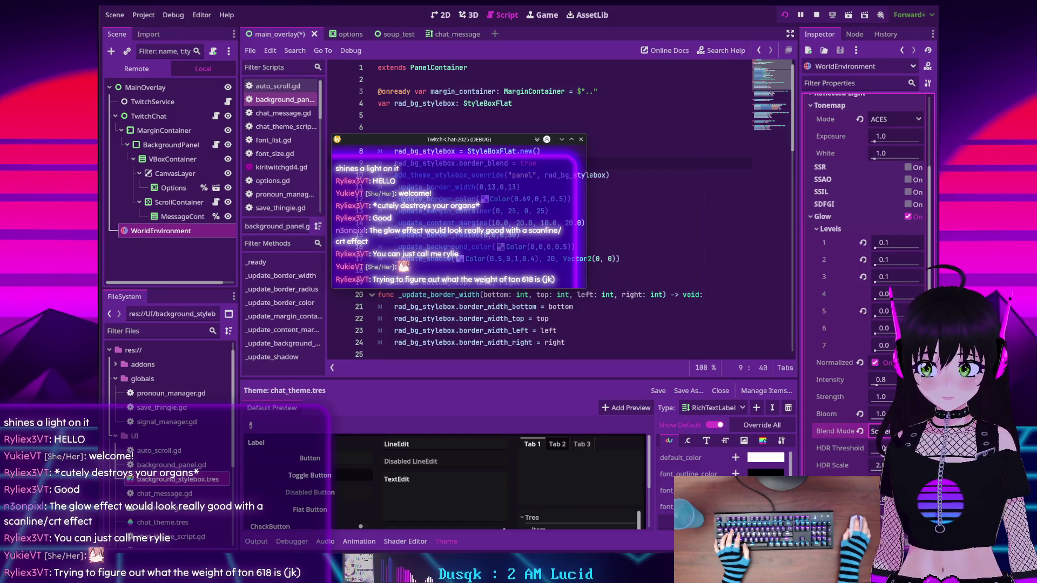
{"action": "left_click", "coordinate": [885, 483]}
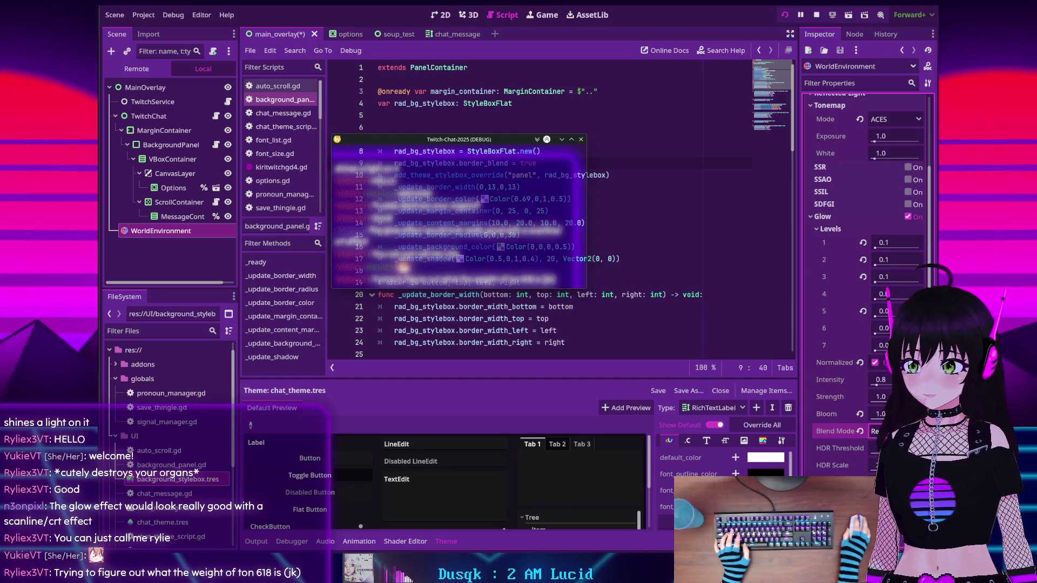
{"action": "left_click", "coordinate": [877, 431]}
{"action": "left_click", "coordinate": [885, 495]}
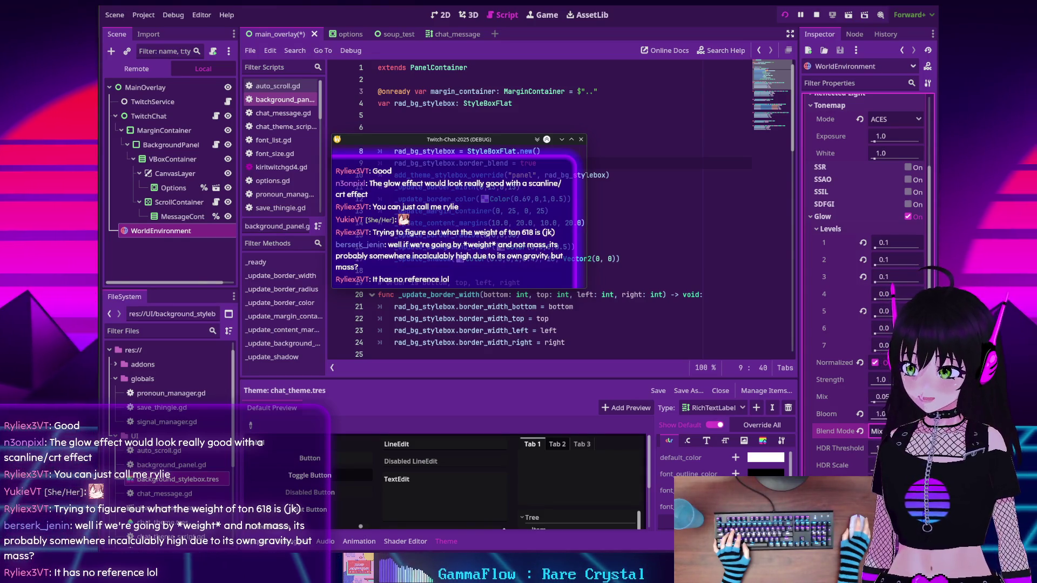
{"action": "left_click", "coordinate": [881, 431]}
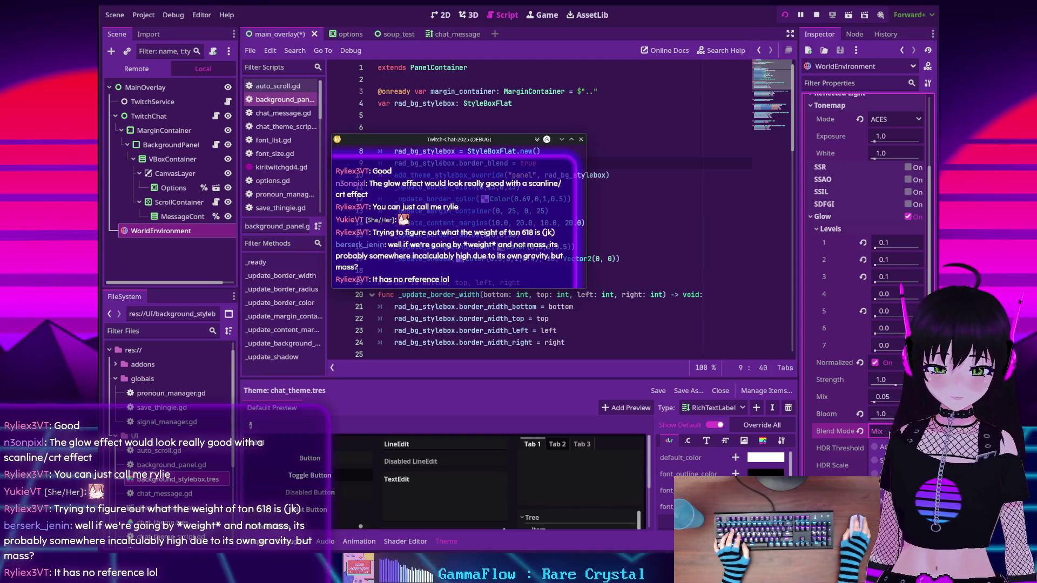
{"action": "left_click", "coordinate": [881, 447]}
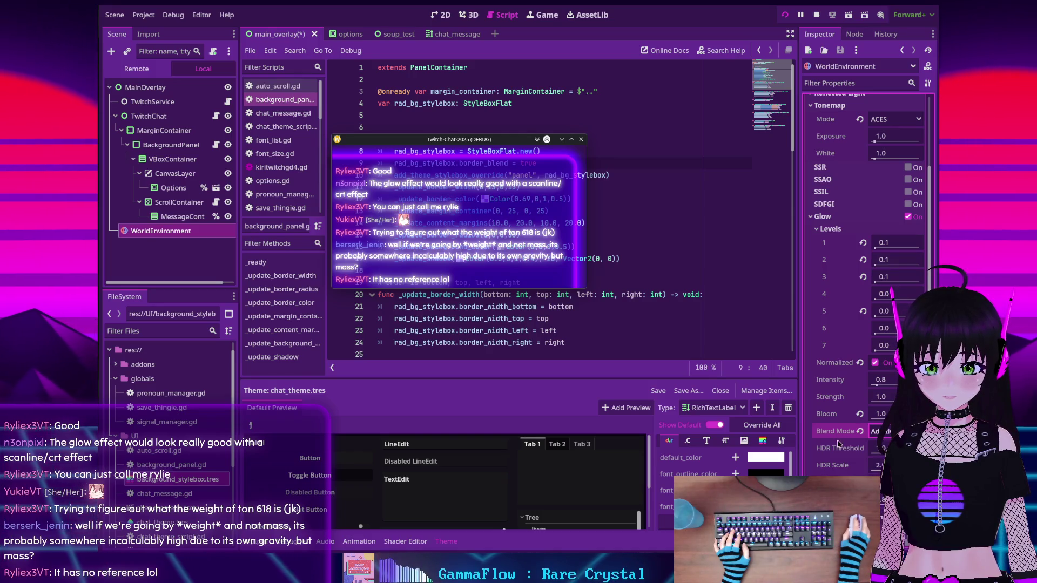
Revert Bloom and set it to 0.5, then drag the Twitch-Chat window down to view the glow
{"action": "left_click", "coordinate": [859, 414]}
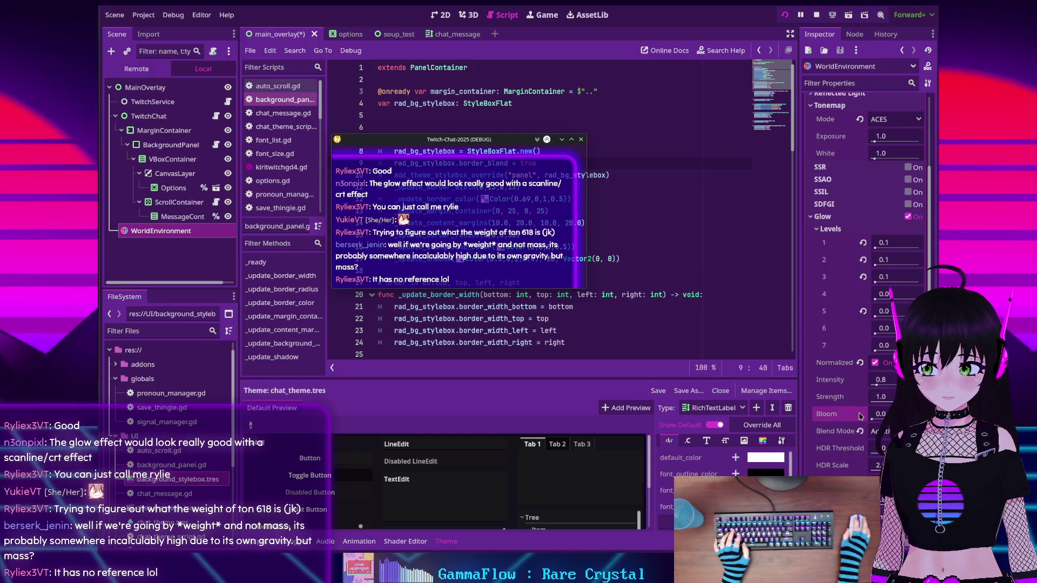
{"action": "type", "text": "0.5"}
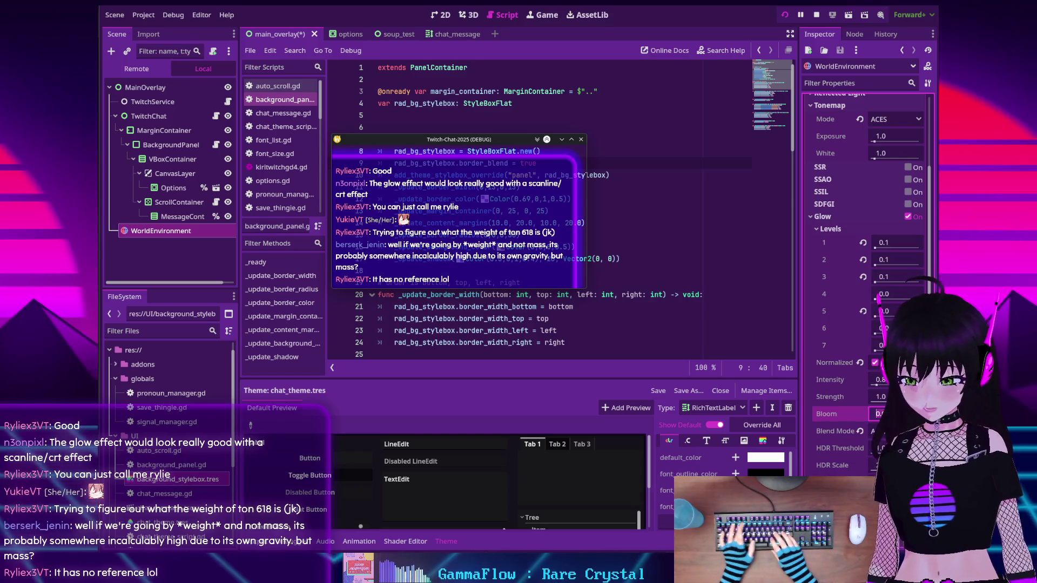
{"action": "key", "text": "Return"}
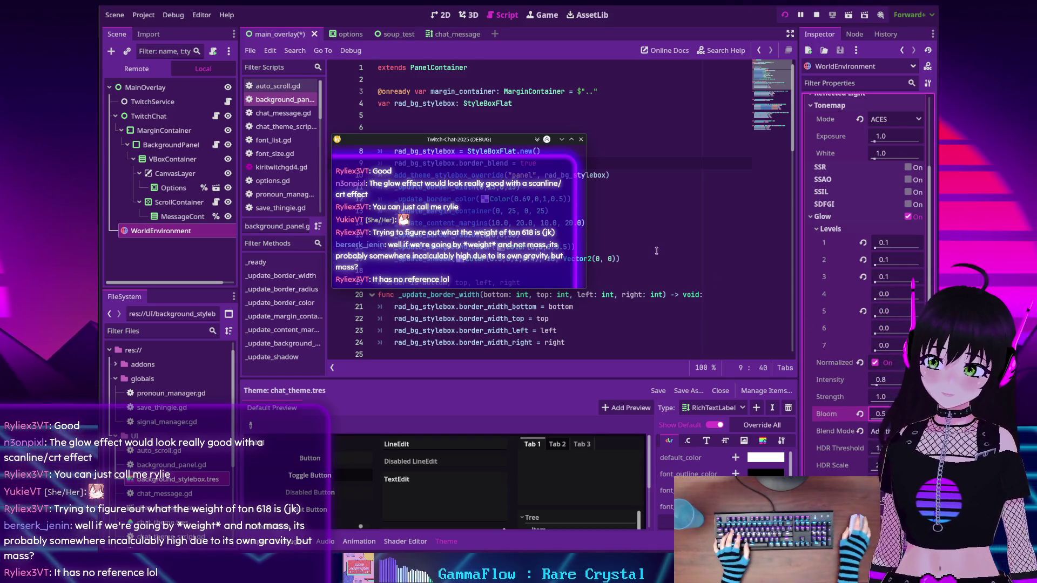
{"action": "mouse_move", "coordinate": [469, 144]}
{"action": "left_mouse_down"}
{"action": "mouse_move", "coordinate": [499, 169]}
{"action": "mouse_move", "coordinate": [465, 190]}
{"action": "left_mouse_up"}
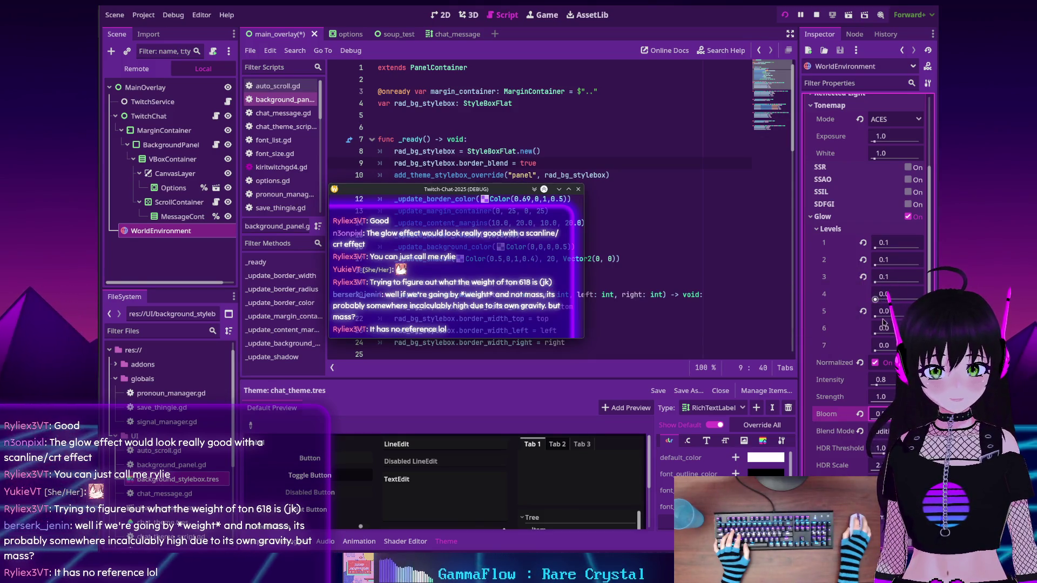
Reset Glow > Normalized to its default and drag Bloom up to 1.0
{"action": "left_click", "coordinate": [860, 366]}
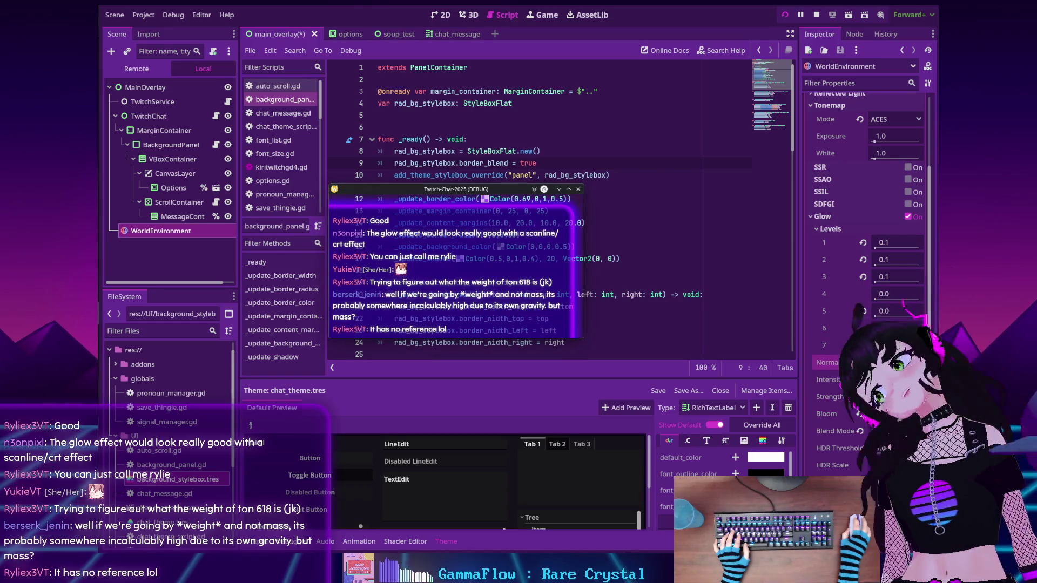
{"action": "mouse_move", "coordinate": [859, 358]}
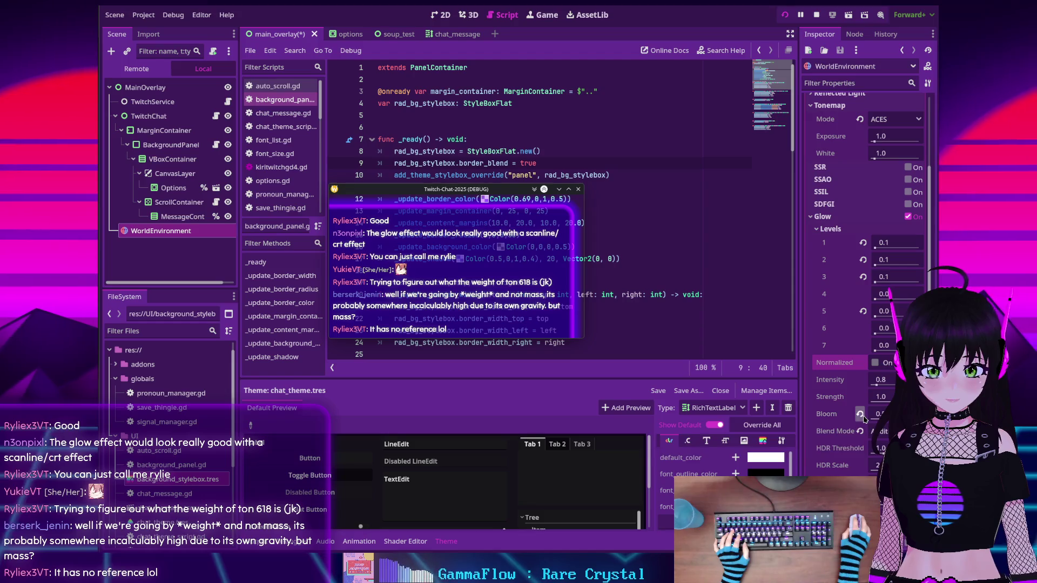
{"action": "left_click_drag", "start_coordinate": [880, 413], "coordinate": [889, 413]}
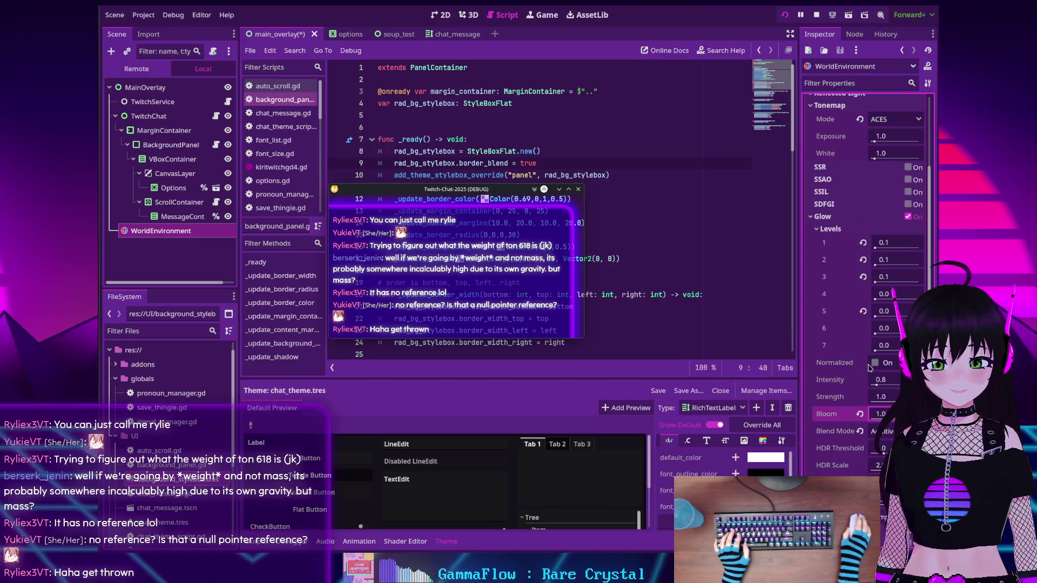
{"action": "scroll", "coordinate": [843, 447], "scroll_direction": "down", "scroll_amount": 2}
Raise the WorldEnvironment Glow Intensity from 0.8 to about 2.26, keeping Bloom at 1.0
{"action": "mouse_move", "coordinate": [843, 447]}
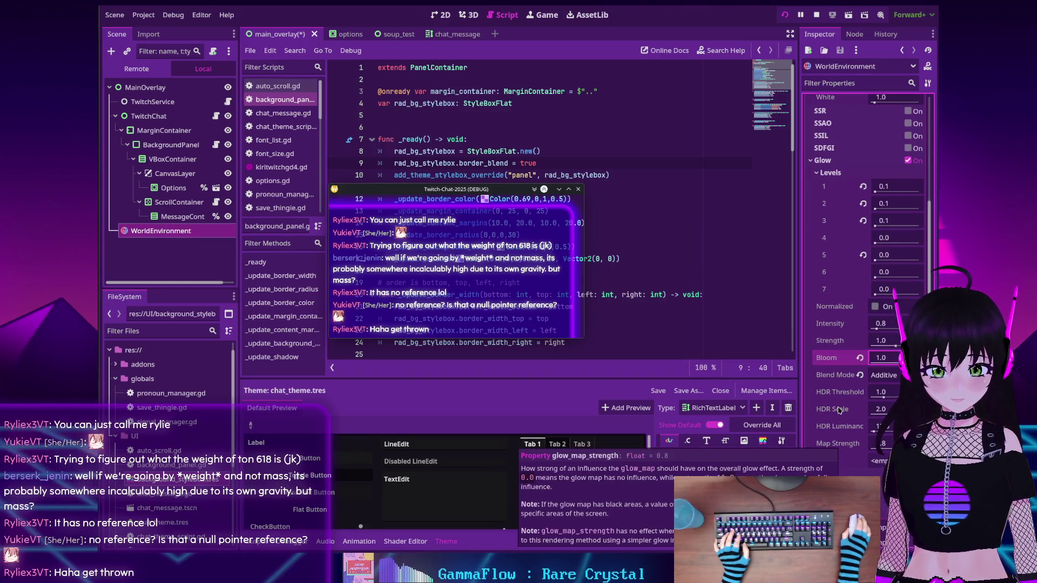
{"action": "mouse_move", "coordinate": [836, 413]}
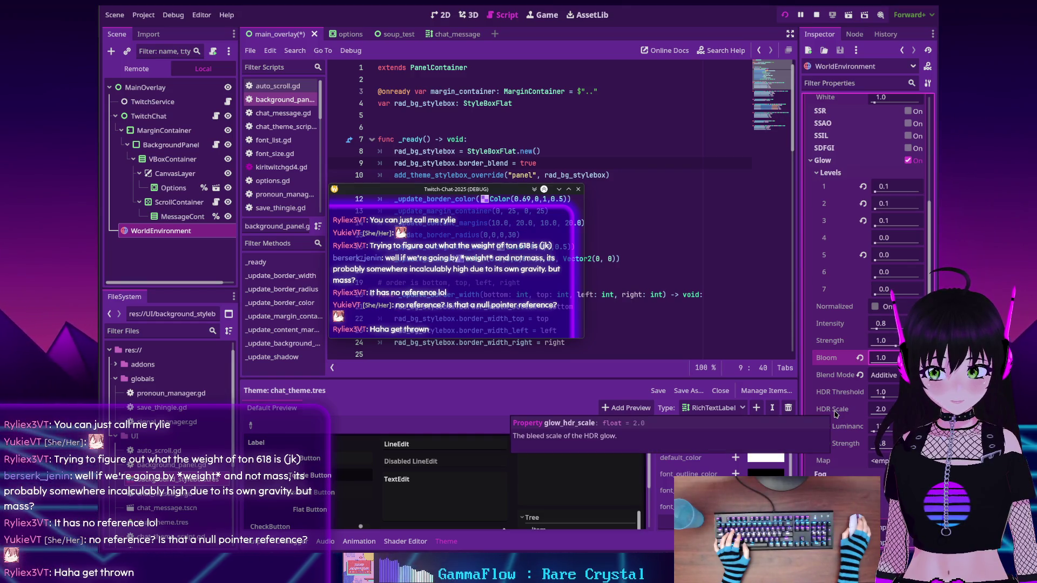
{"action": "scroll", "coordinate": [845, 326], "scroll_direction": "up", "scroll_amount": 2}
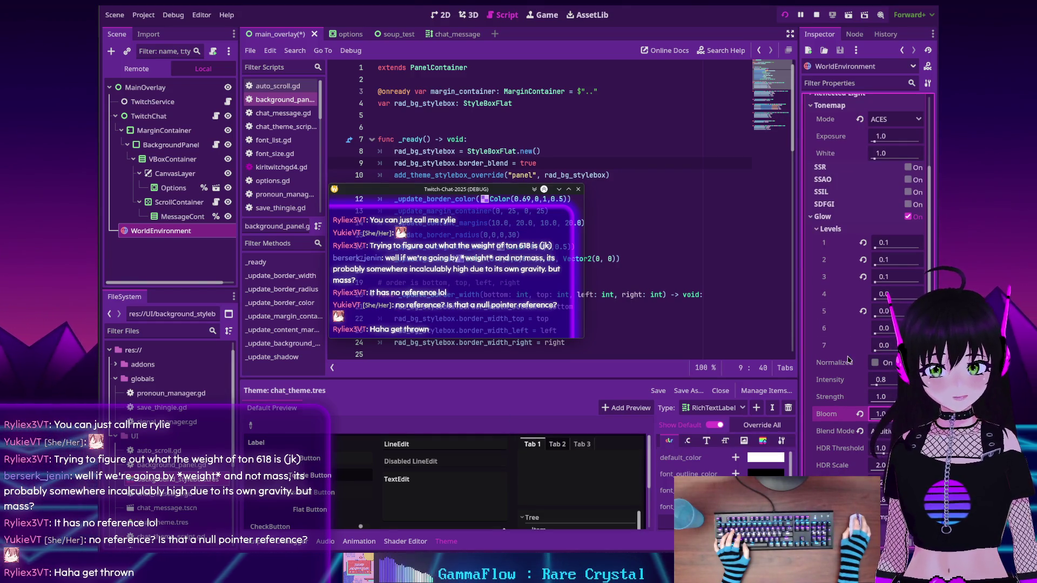
{"action": "mouse_move", "coordinate": [877, 384]}
{"action": "left_mouse_down"}
{"action": "mouse_move", "coordinate": [894, 385]}
{"action": "mouse_move", "coordinate": [884, 385]}
{"action": "left_mouse_up"}
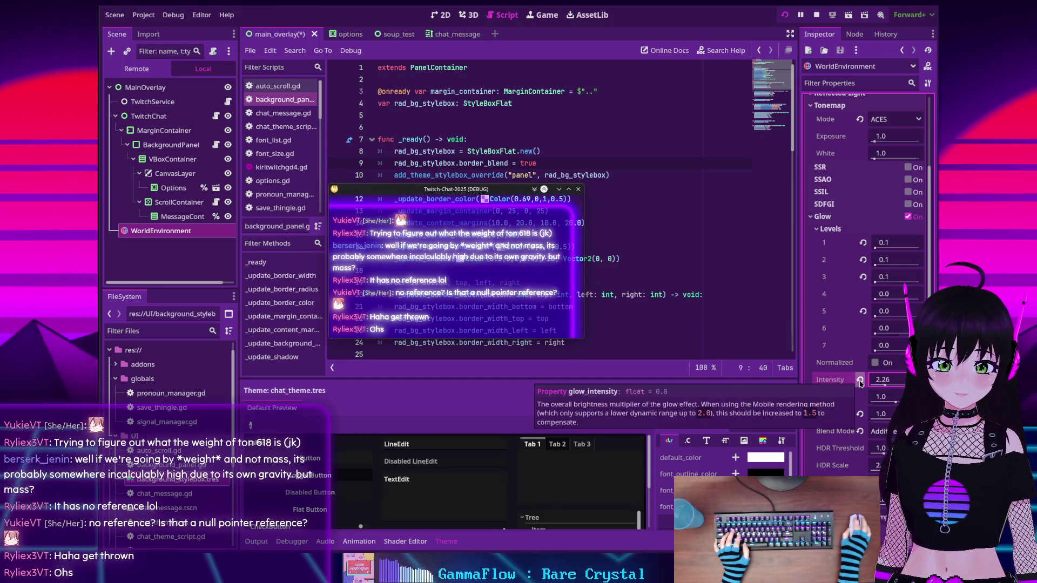
Try glow Intensities up to about 2.1 and a lower Bloom, then revert Intensity to 0.8
{"action": "left_click", "coordinate": [860, 382]}
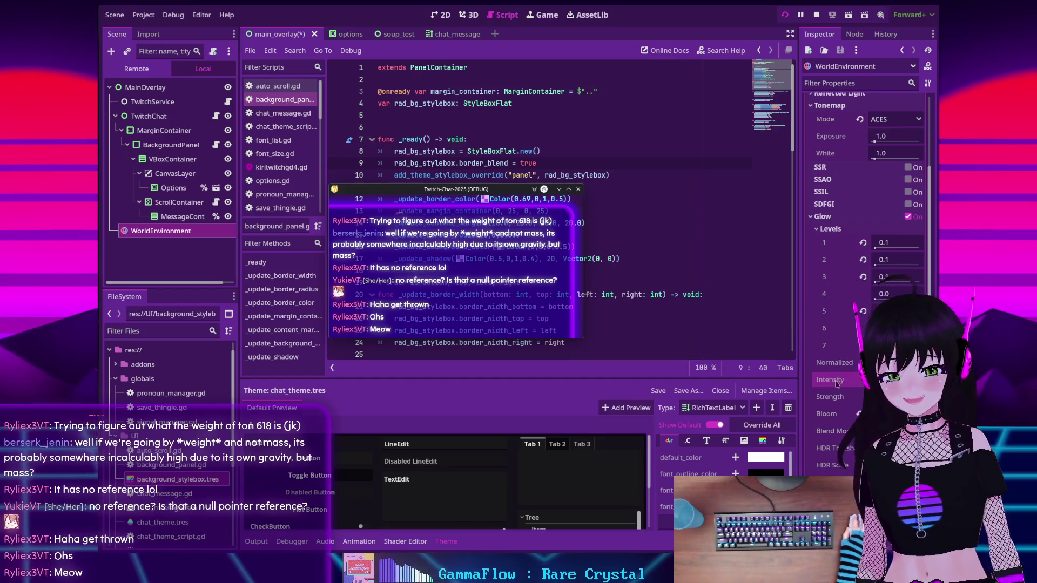
{"action": "left_click_drag", "start_coordinate": [876, 383], "coordinate": [881, 385]}
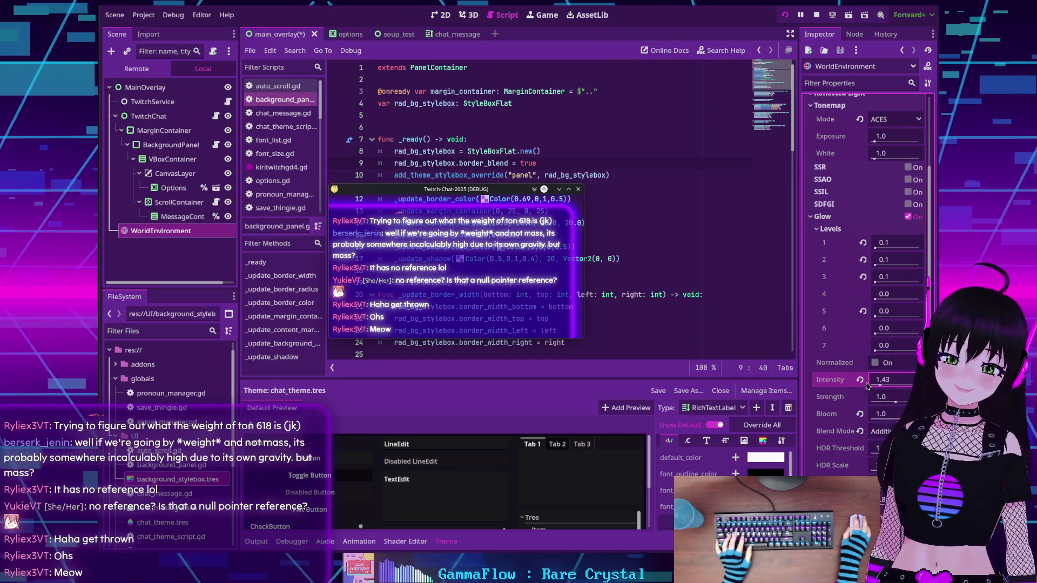
{"action": "left_click", "coordinate": [859, 380]}
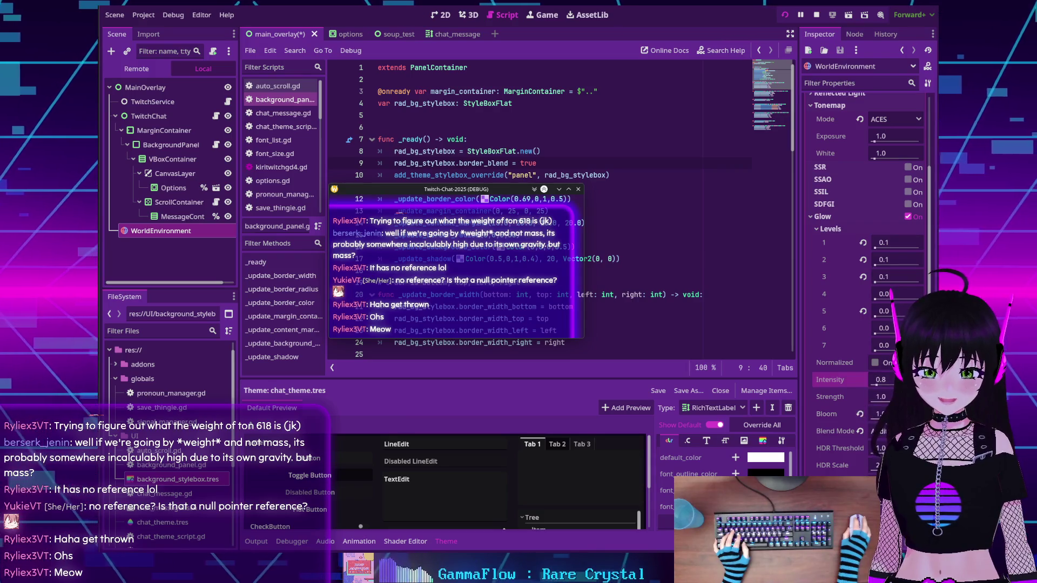
{"action": "left_click_drag", "start_coordinate": [881, 414], "coordinate": [878, 414]}
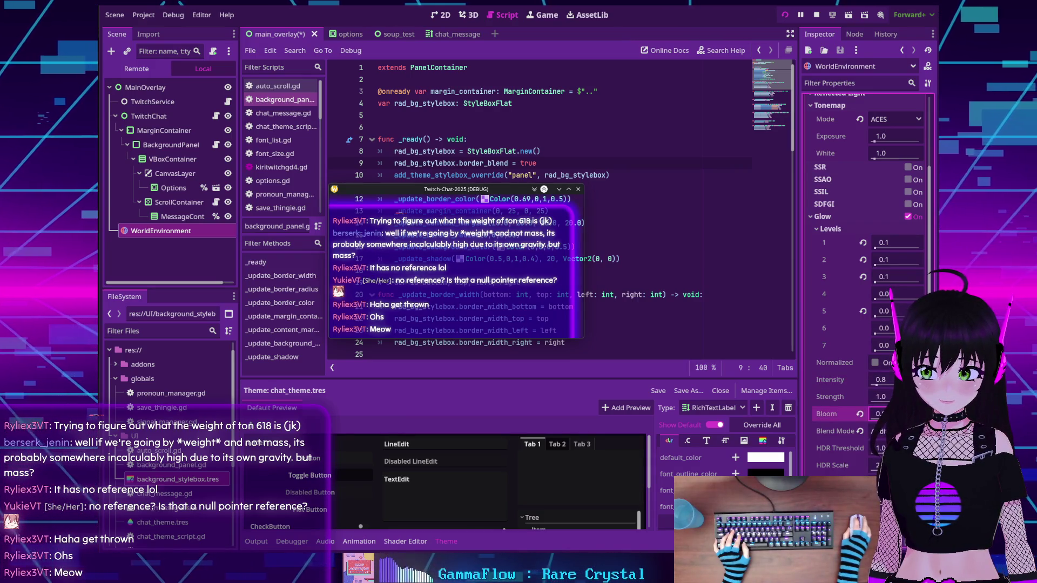
{"action": "left_click_drag", "start_coordinate": [885, 389], "coordinate": [888, 386]}
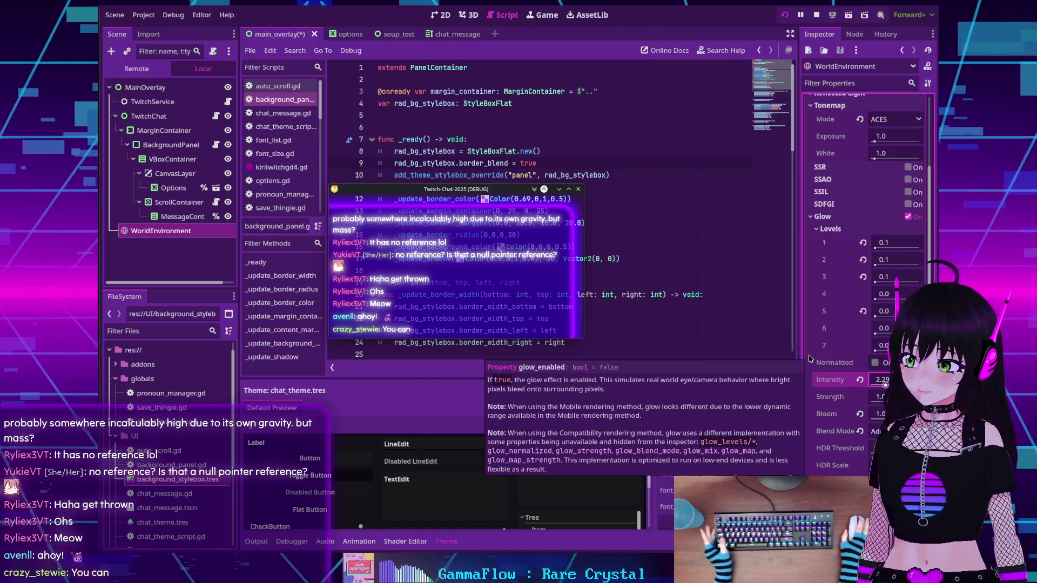
{"action": "left_click", "coordinate": [860, 380]}
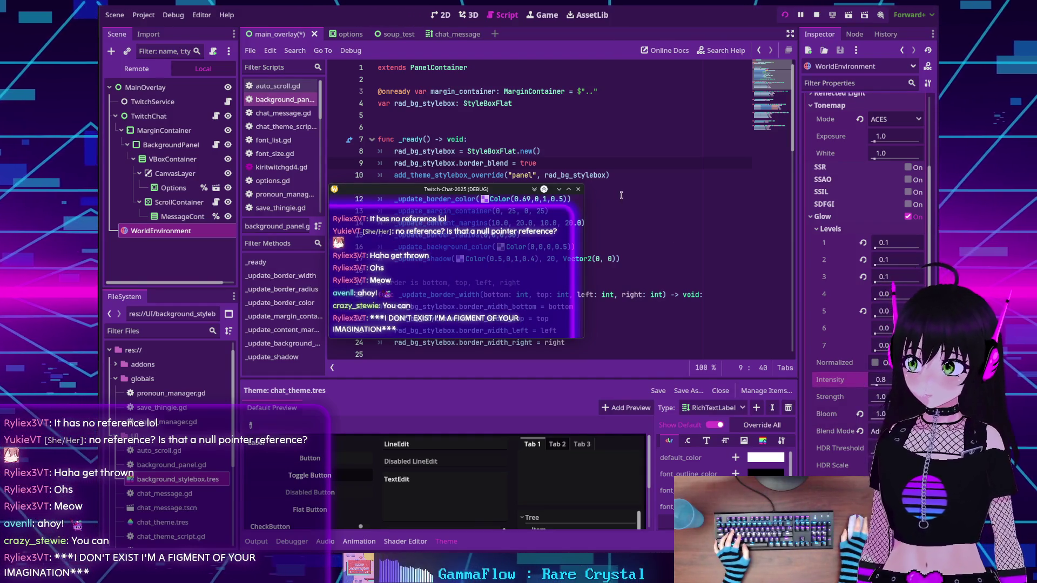
{"action": "mouse_move", "coordinate": [444, 192]}
{"action": "left_mouse_down"}
{"action": "mouse_move", "coordinate": [388, 175]}
{"action": "mouse_move", "coordinate": [434, 184]}
{"action": "mouse_move", "coordinate": [436, 174]}
{"action": "left_mouse_up"}
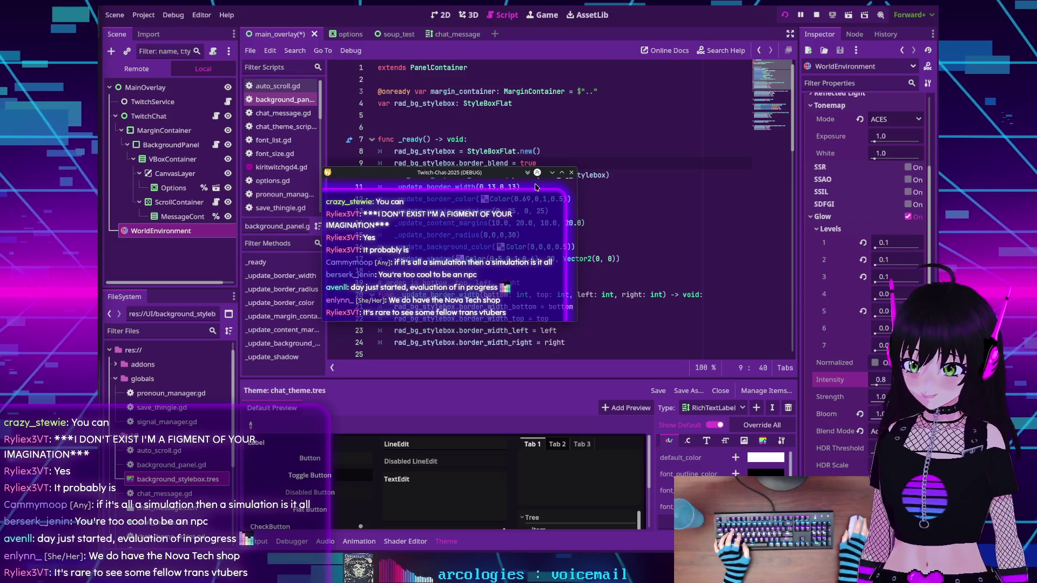
Bring a second Twitch-Chat (DEBUG) window into view and place it right of the first
{"action": "mouse_move", "coordinate": [451, 173]}
{"action": "left_mouse_down"}
{"action": "mouse_move", "coordinate": [465, 167]}
{"action": "mouse_move", "coordinate": [451, 193]}
{"action": "mouse_move", "coordinate": [436, 153]}
{"action": "mouse_move", "coordinate": [452, 170]}
{"action": "mouse_move", "coordinate": [476, 0]}
{"action": "left_mouse_up"}
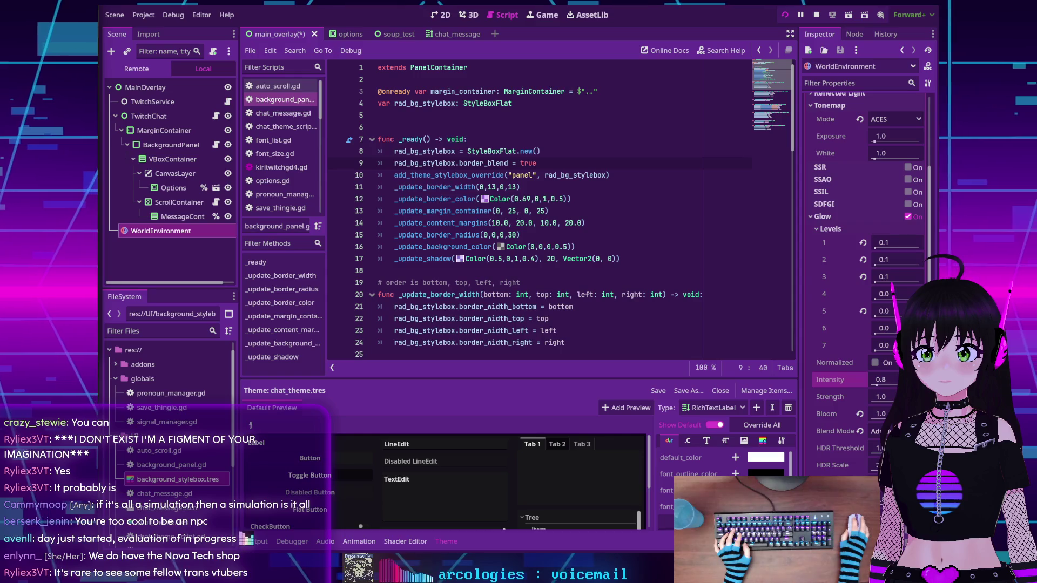
{"action": "left_click_drag", "start_coordinate": [483, 158], "coordinate": [483, 174]}
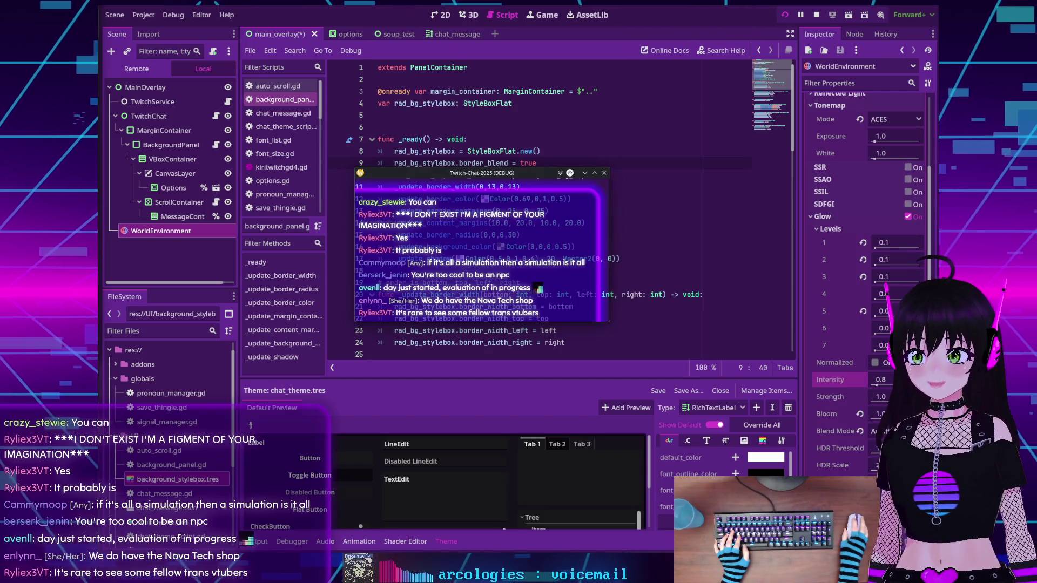
{"action": "left_click_drag", "start_coordinate": [439, 177], "coordinate": [480, 166]}
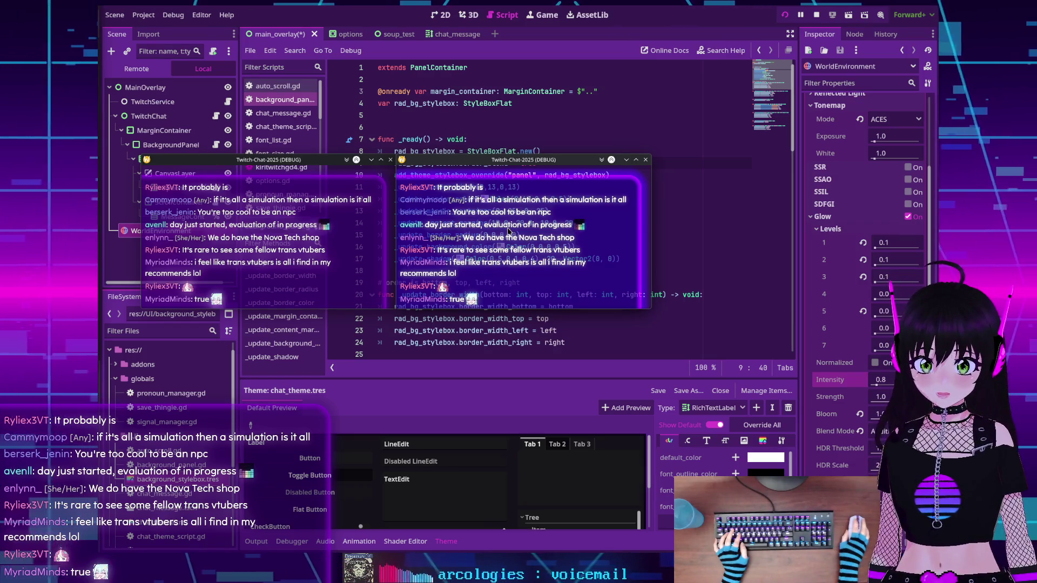
Try 0.1 on Glow Level 4, revert it to 0, and enter a Bloom of 1
{"action": "mouse_move", "coordinate": [825, 277]}
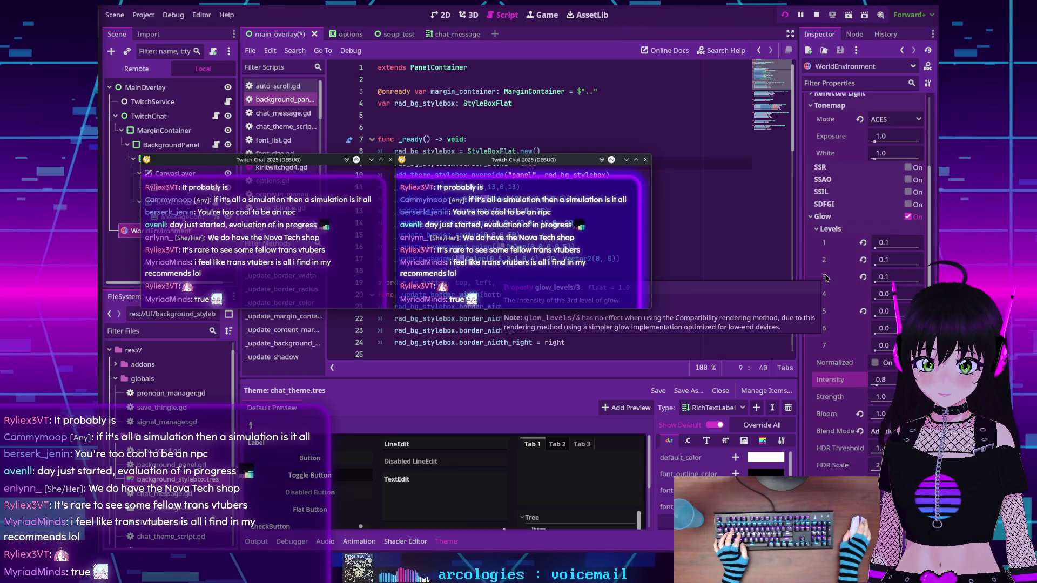
{"action": "left_click", "coordinate": [882, 293]}
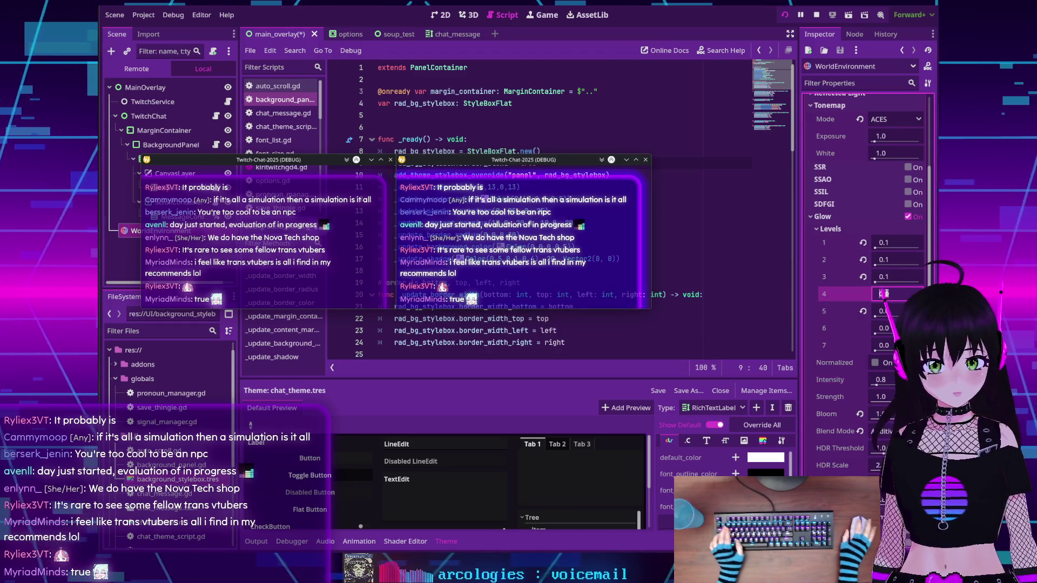
{"action": "type", "text": "0.1"}
{"action": "key", "text": "Return"}
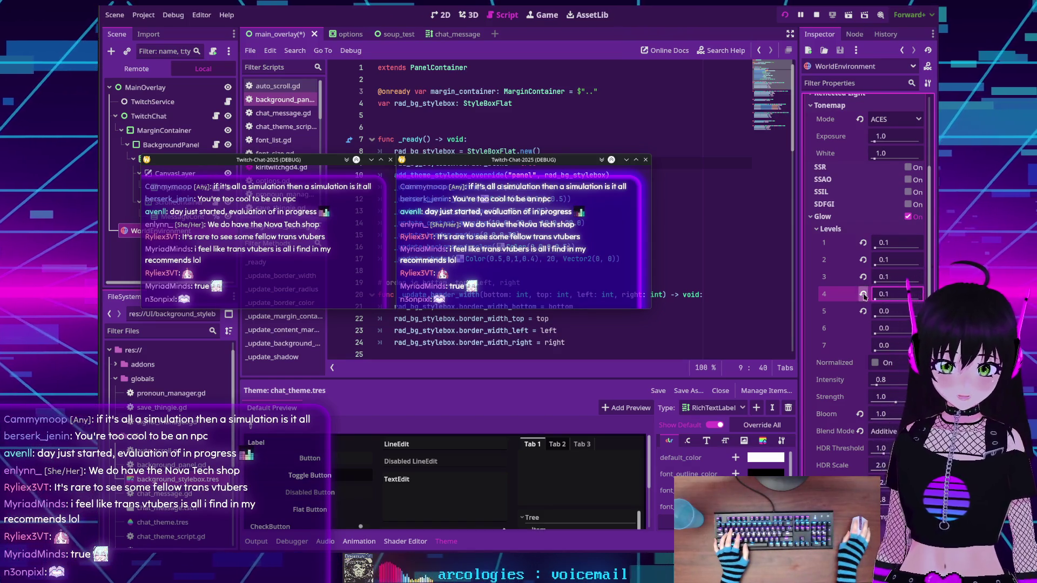
{"action": "left_click", "coordinate": [863, 295]}
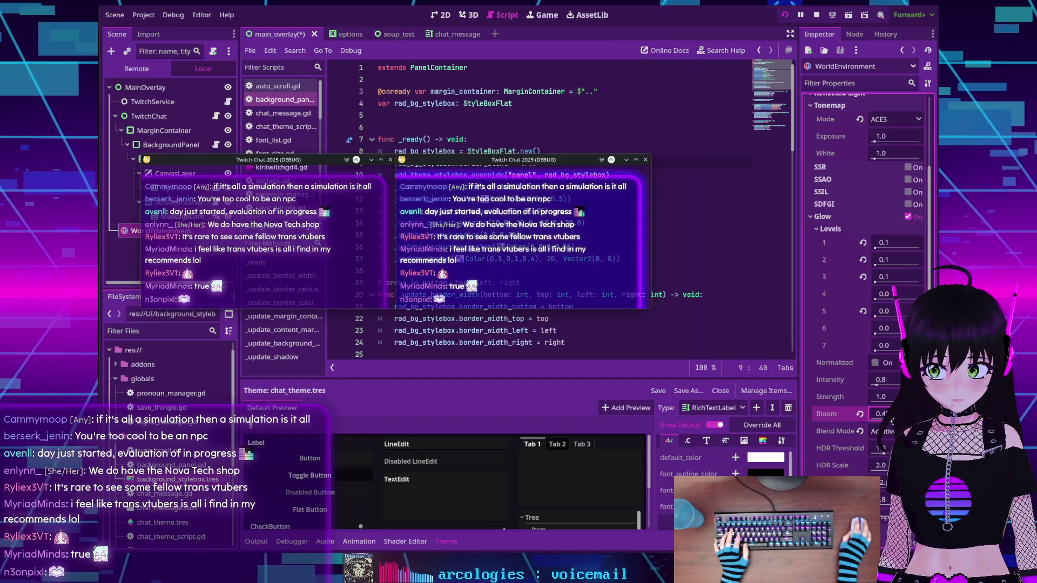
{"action": "type", "text": "1"}
{"action": "key", "text": "Return"}
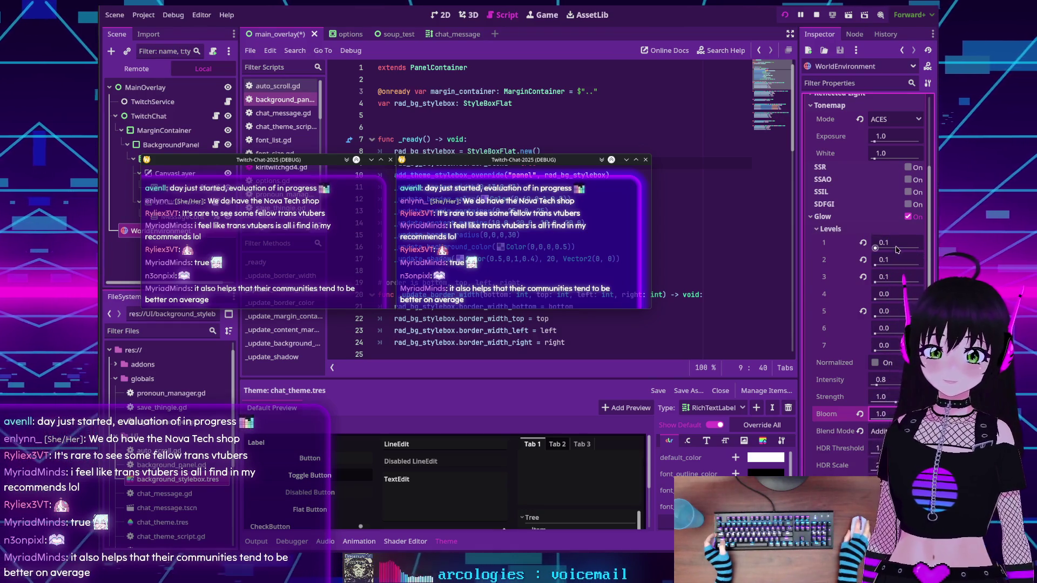
Set Glow Level 1 to 0.1 after trying 0.2, and drag the second chat window onto the first
{"action": "left_click", "coordinate": [900, 242]}
{"action": "type", "text": "0.2"}
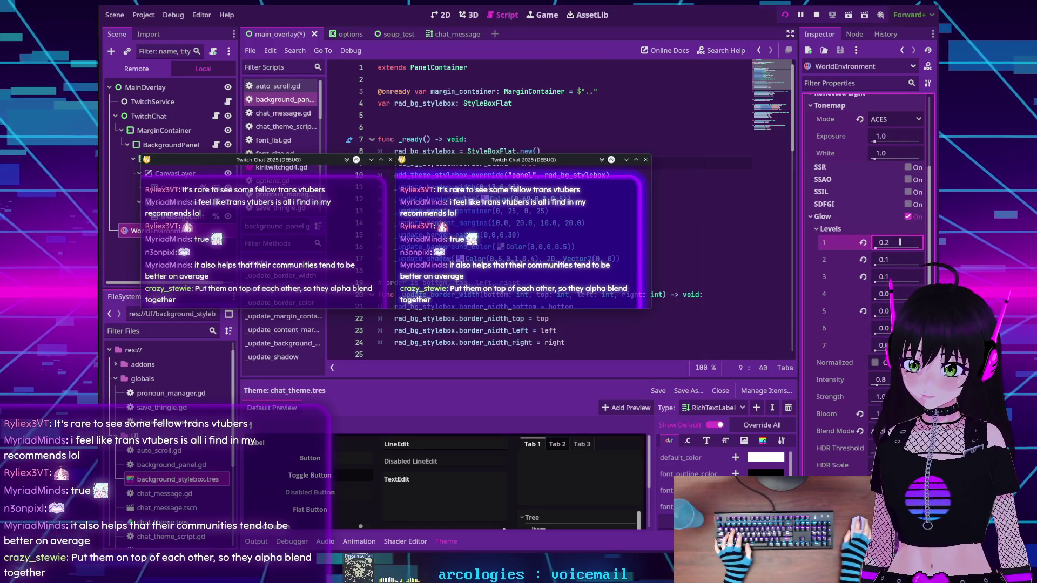
{"action": "key", "text": "BackSpace"}
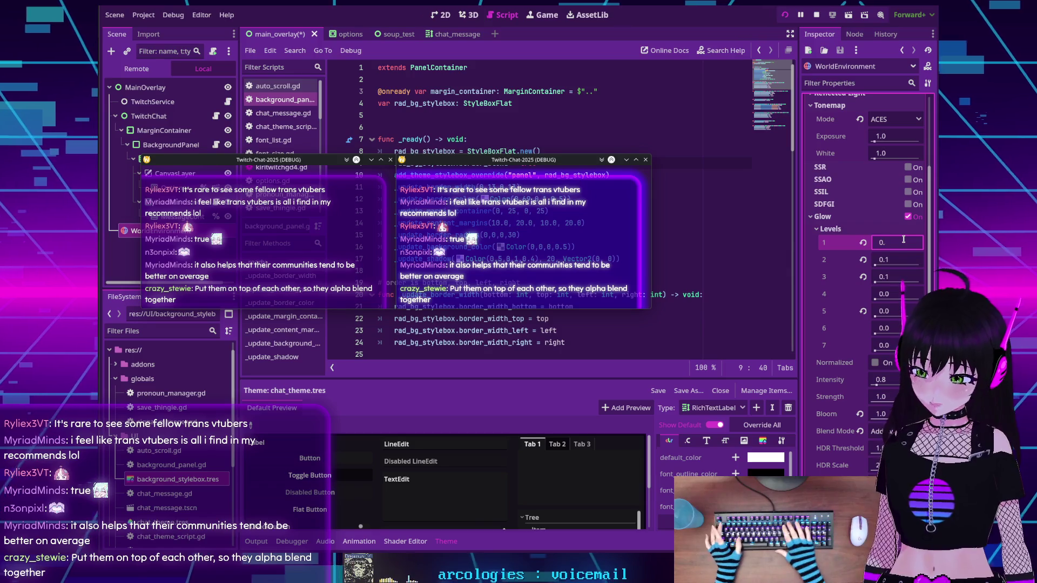
{"action": "type", "text": "1"}
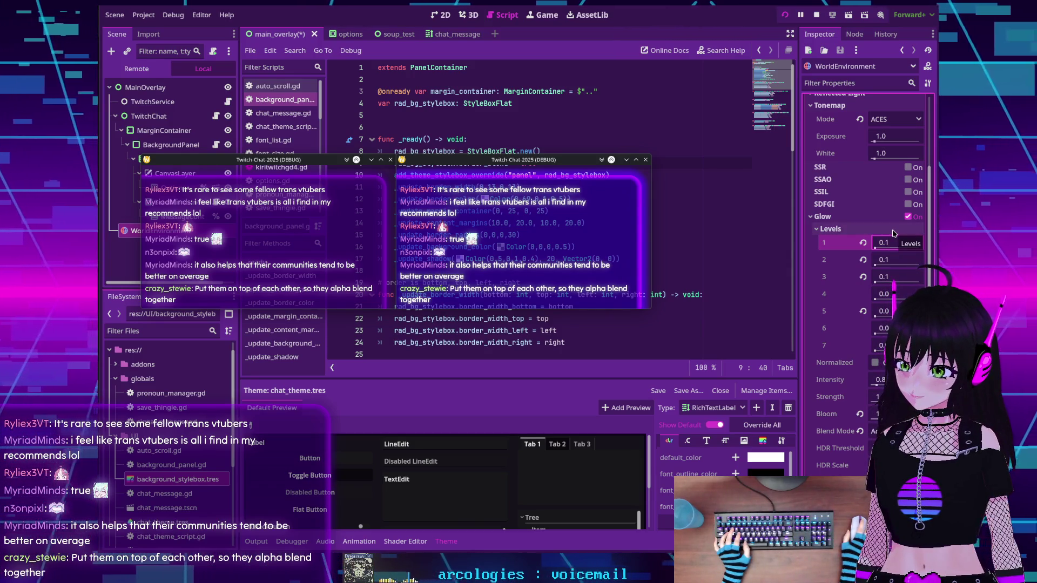
{"action": "left_click_drag", "start_coordinate": [520, 160], "coordinate": [265, 156]}
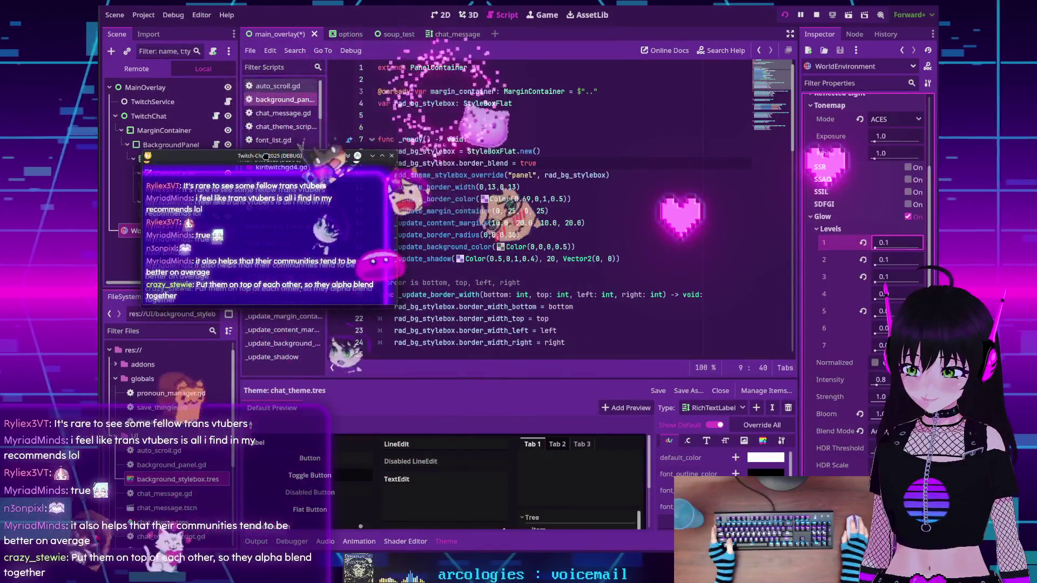
Drag one Twitch-Chat (DEBUG) window onto the other until their chat text lines up
{"action": "left_click_drag", "start_coordinate": [265, 156], "coordinate": [264, 160]}
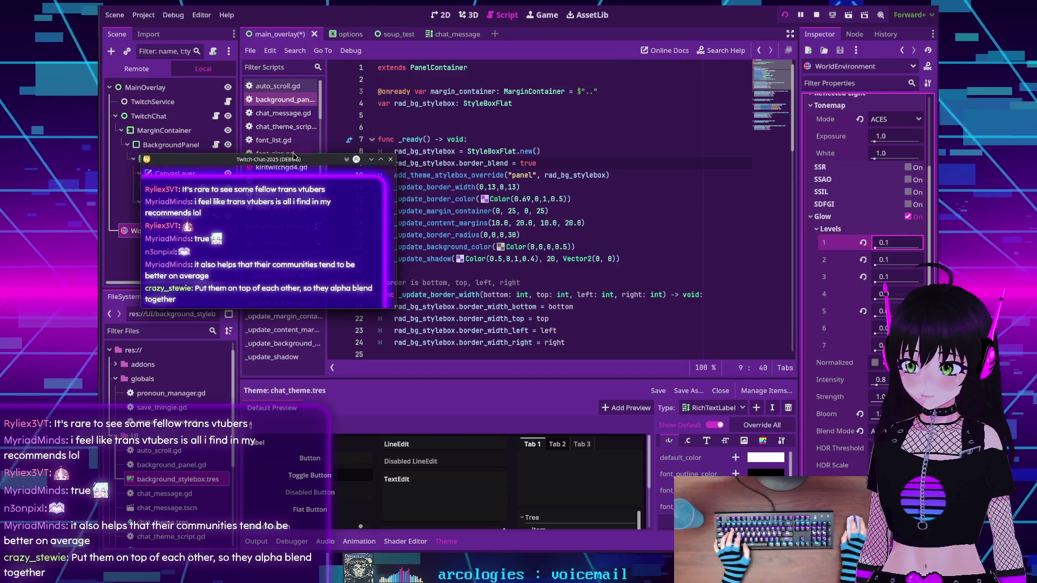
{"action": "left_click_drag", "start_coordinate": [313, 160], "coordinate": [571, 165]}
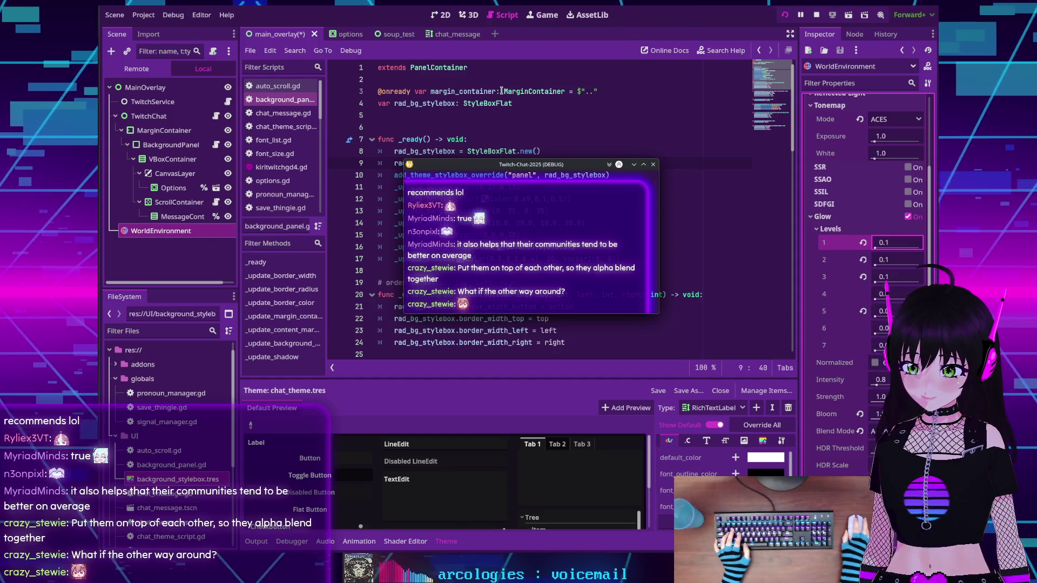
Drag the top Twitch-Chat (DEBUG) window out to the left so both windows show
{"action": "mouse_move", "coordinate": [493, 166]}
{"action": "left_mouse_down"}
{"action": "mouse_move", "coordinate": [309, 154]}
{"action": "mouse_move", "coordinate": [179, 162]}
{"action": "mouse_move", "coordinate": [233, 162]}
{"action": "left_mouse_up"}
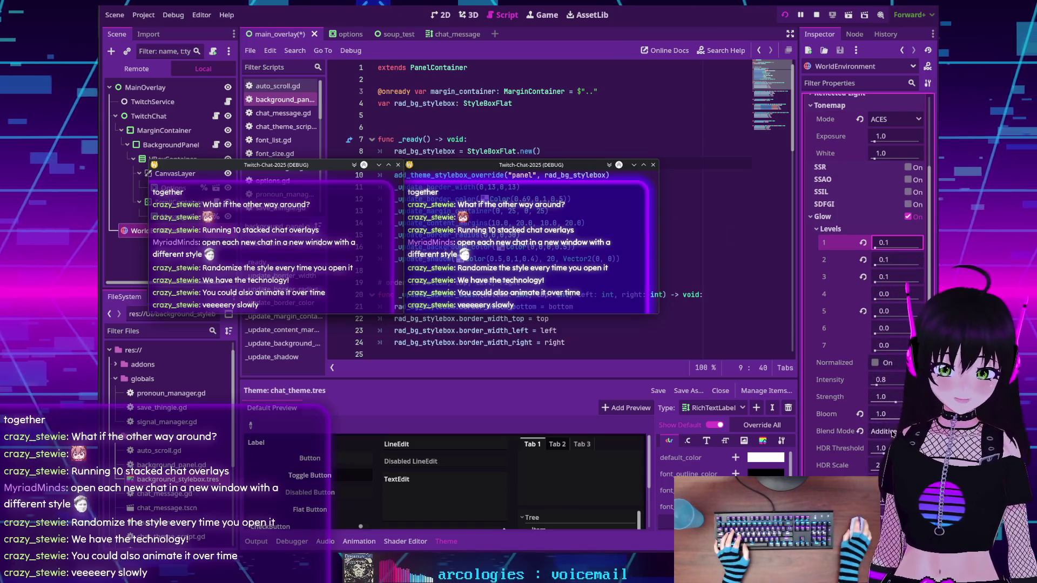
{"action": "mouse_move", "coordinate": [877, 385]}
{"action": "left_mouse_down"}
{"action": "mouse_move", "coordinate": [889, 389]}
{"action": "mouse_move", "coordinate": [881, 396]}
{"action": "left_mouse_up"}
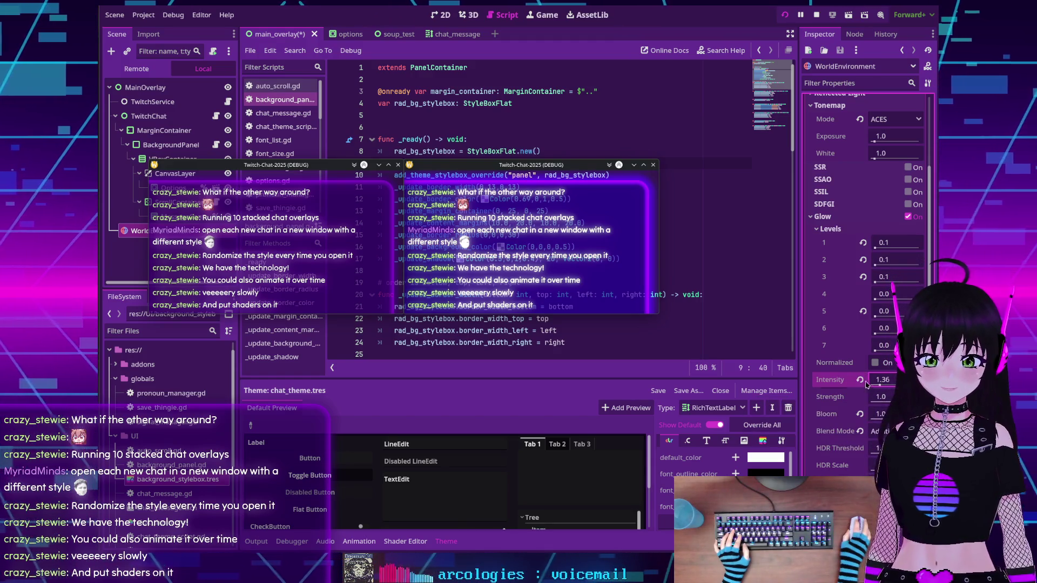
{"action": "left_click", "coordinate": [860, 381]}
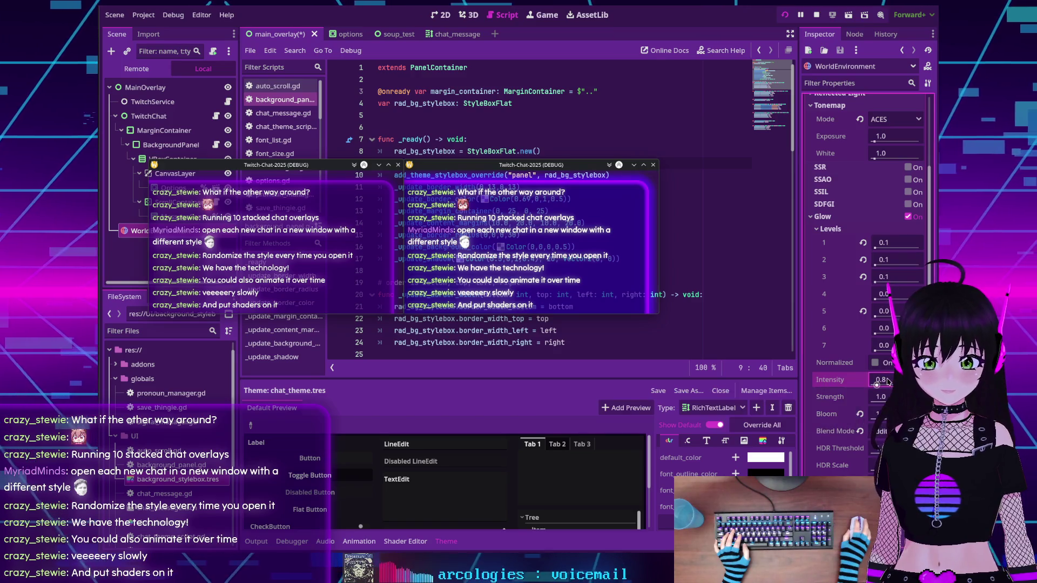
Try Glow Intensity 1, revert it to 0.8, and shift the second chat window slightly right
{"action": "left_click", "coordinate": [887, 382]}
{"action": "type", "text": "1"}
{"action": "key", "text": "Return"}
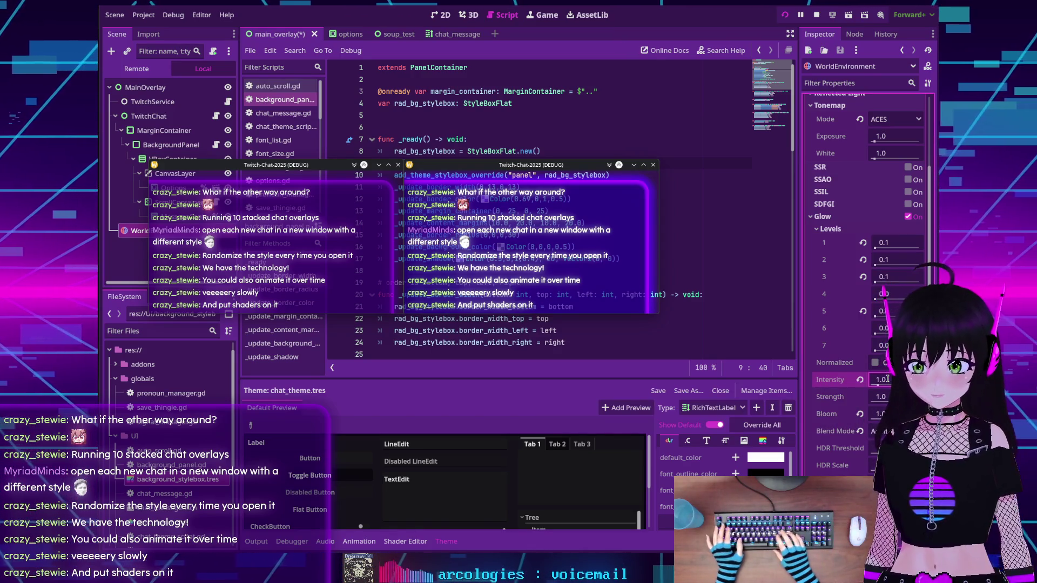
{"action": "left_click", "coordinate": [860, 380]}
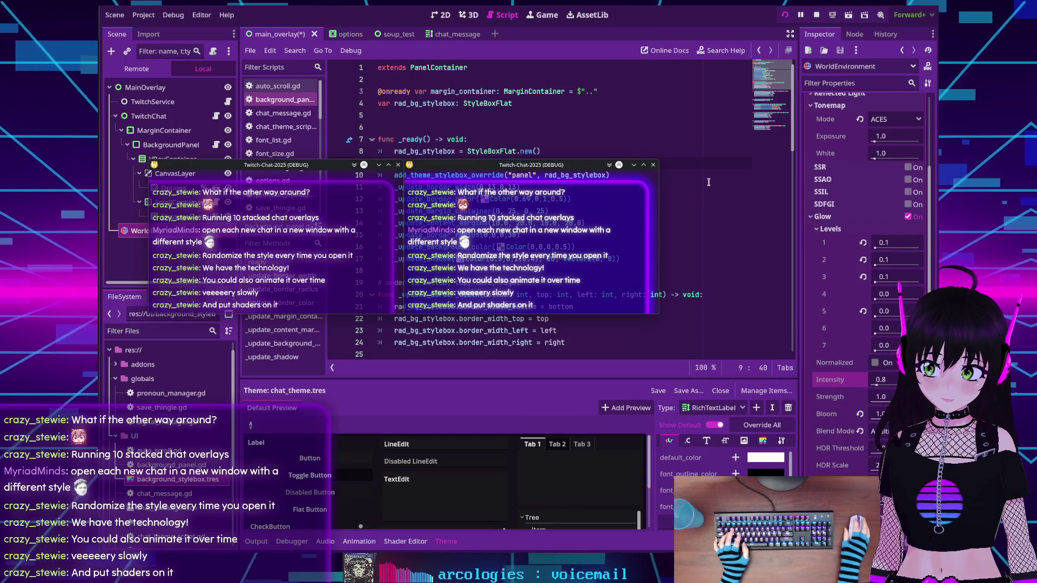
{"action": "mouse_move", "coordinate": [536, 166]}
{"action": "left_mouse_down"}
{"action": "mouse_move", "coordinate": [540, 116]}
{"action": "mouse_move", "coordinate": [597, 44]}
{"action": "mouse_move", "coordinate": [568, 161]}
{"action": "mouse_move", "coordinate": [541, 166]}
{"action": "left_mouse_up"}
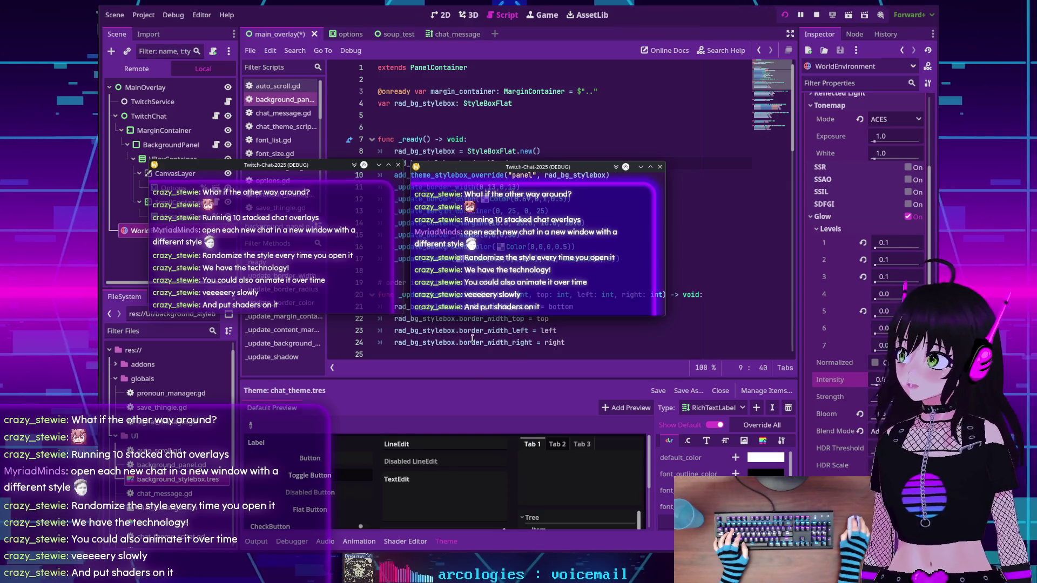
{"action": "mouse_move", "coordinate": [479, 168]}
{"action": "left_mouse_down"}
{"action": "mouse_move", "coordinate": [436, 64]}
{"action": "mouse_move", "coordinate": [423, 60]}
{"action": "mouse_move", "coordinate": [522, 109]}
{"action": "mouse_move", "coordinate": [432, 172]}
{"action": "mouse_move", "coordinate": [475, 167]}
{"action": "left_mouse_up"}
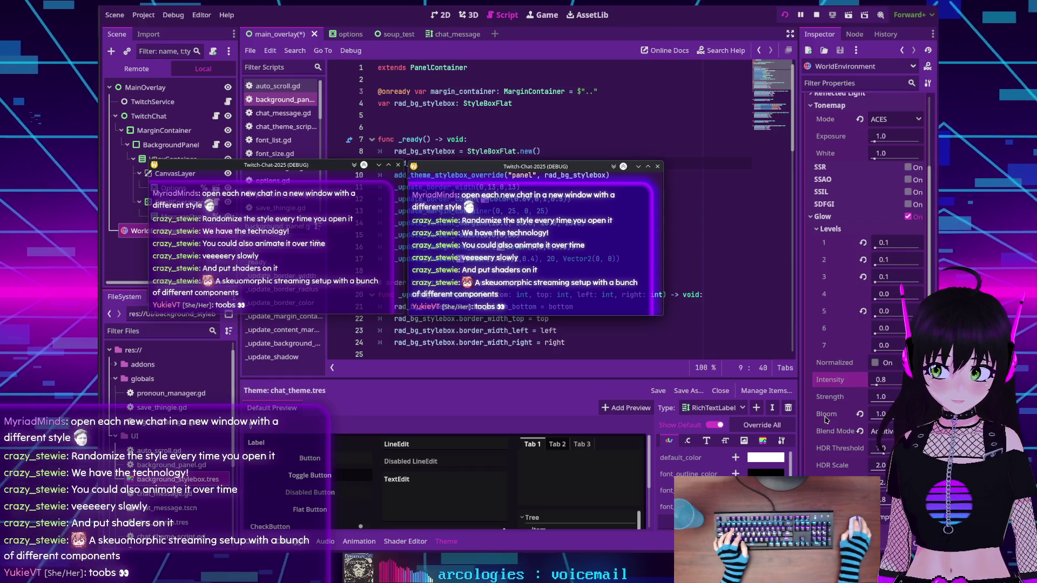
{"action": "mouse_move", "coordinate": [444, 168]}
{"action": "left_mouse_down"}
{"action": "mouse_move", "coordinate": [187, 174]}
{"action": "mouse_move", "coordinate": [182, 217]}
{"action": "left_mouse_up"}
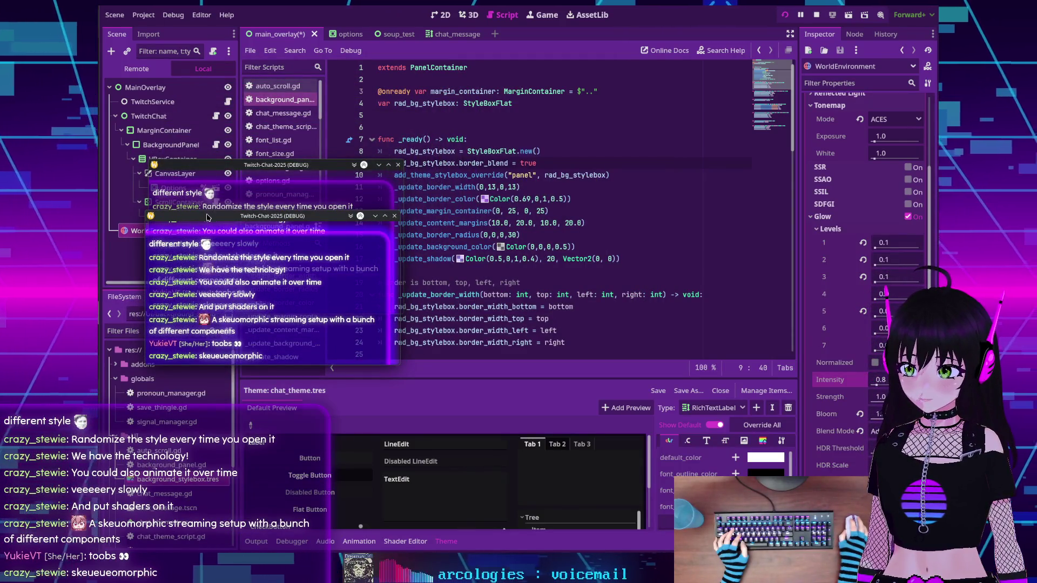
{"action": "mouse_move", "coordinate": [194, 217]}
{"action": "left_mouse_down"}
{"action": "mouse_move", "coordinate": [284, 229]}
{"action": "mouse_move", "coordinate": [317, 173]}
{"action": "left_mouse_up"}
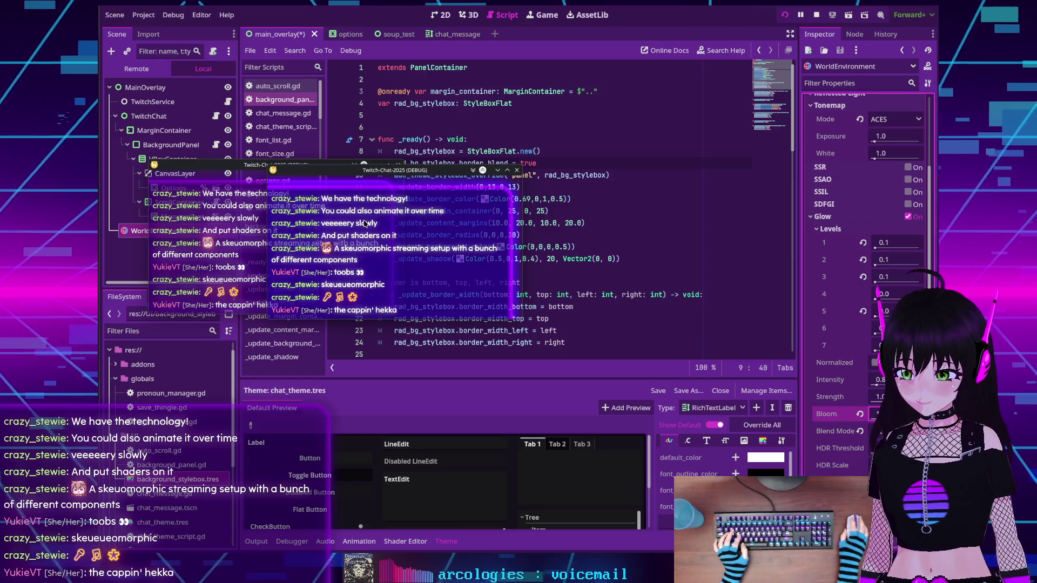
{"action": "left_click_drag", "start_coordinate": [343, 175], "coordinate": [481, 165]}
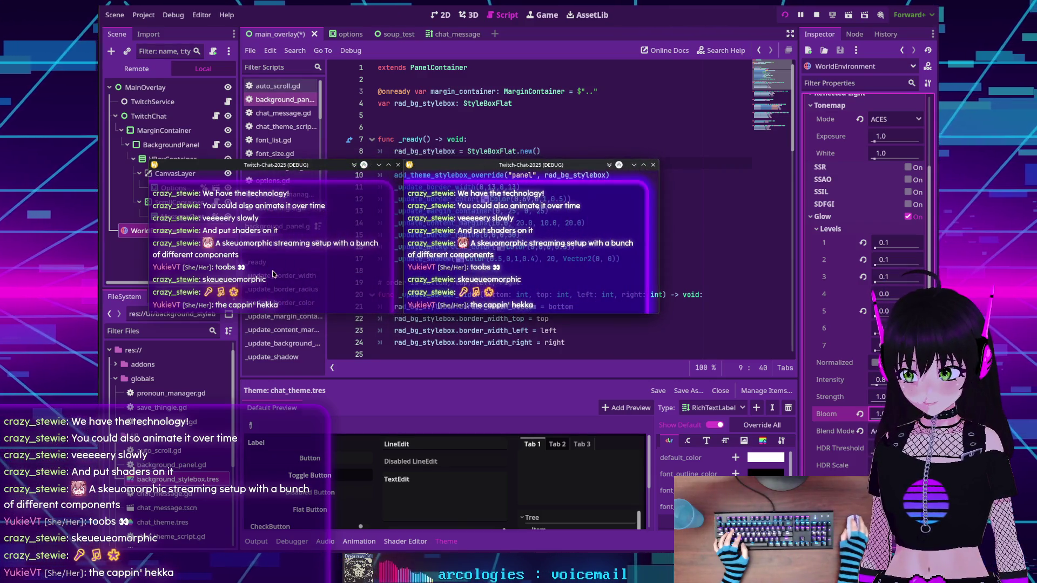
{"action": "mouse_move", "coordinate": [249, 171]}
{"action": "left_mouse_down"}
{"action": "mouse_move", "coordinate": [322, 168]}
{"action": "mouse_move", "coordinate": [249, 167]}
{"action": "left_mouse_up"}
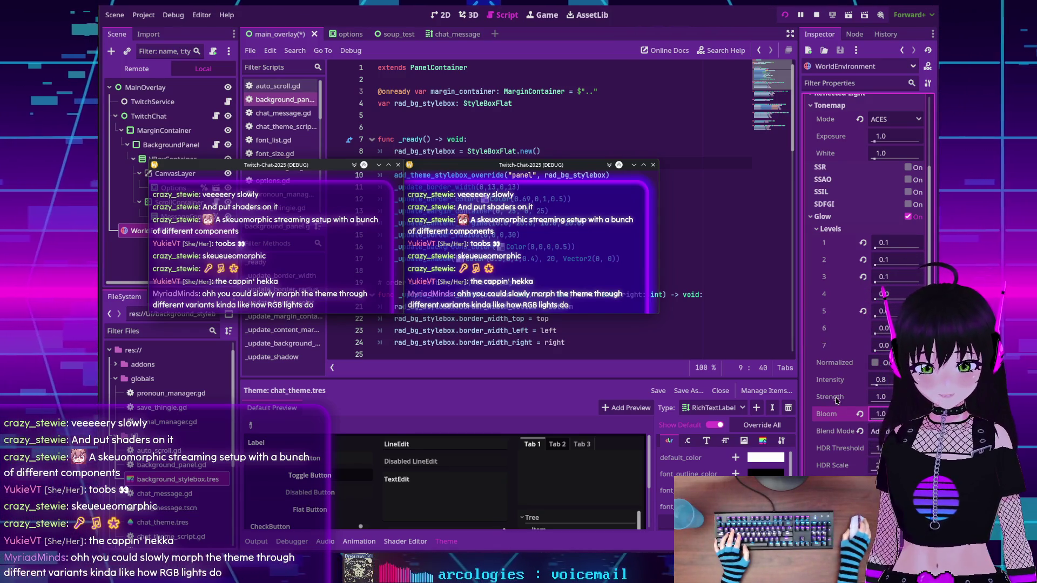
Switch the Scene dock to Remote, select MainOverlay, and open its white (ffffff) Modulate colour
{"action": "scroll", "coordinate": [836, 401], "scroll_direction": "up", "scroll_amount": 2}
{"action": "scroll", "coordinate": [836, 400], "scroll_direction": "up", "scroll_amount": 2}
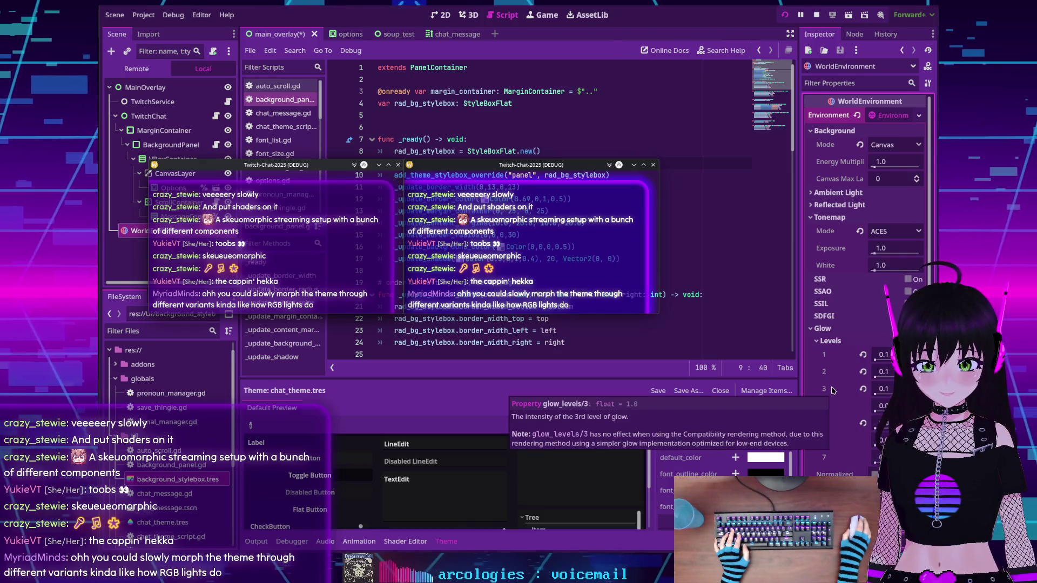
{"action": "scroll", "coordinate": [833, 393], "scroll_direction": "down", "scroll_amount": 6}
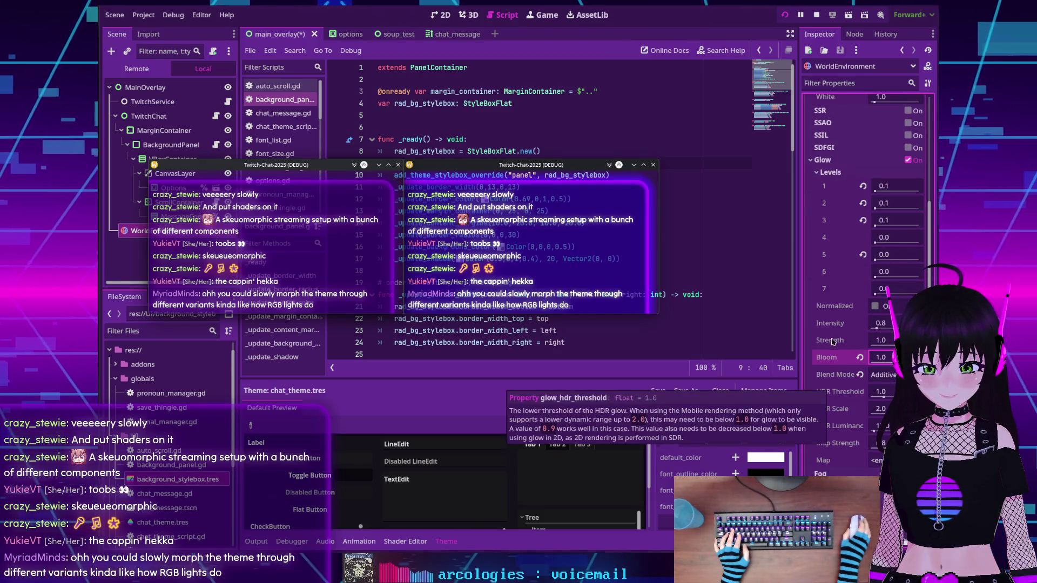
{"action": "scroll", "coordinate": [833, 337], "scroll_direction": "up", "scroll_amount": 2}
{"action": "scroll", "coordinate": [833, 337], "scroll_direction": "up", "scroll_amount": 4}
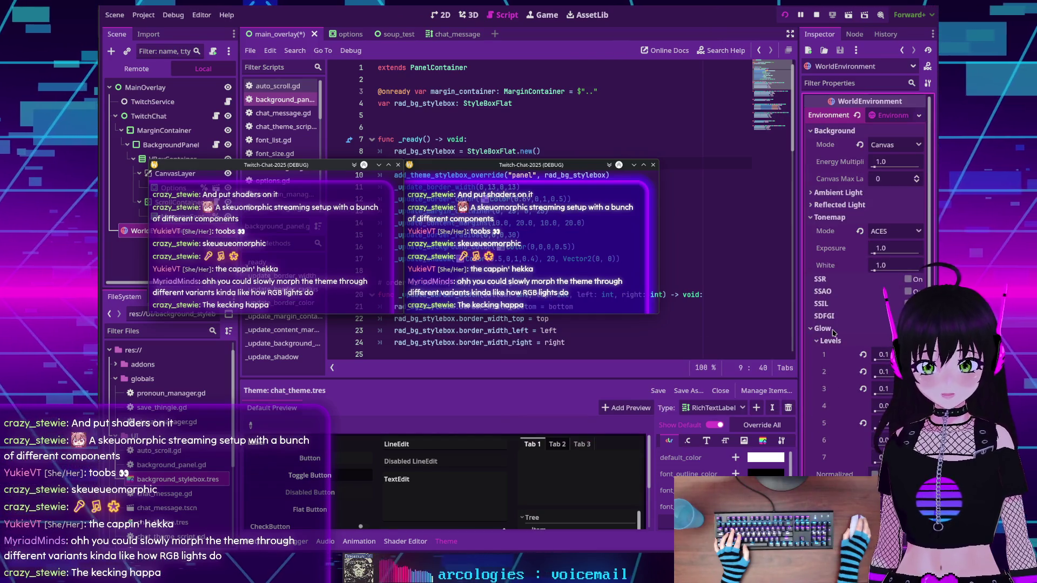
{"action": "scroll", "coordinate": [833, 333], "scroll_direction": "down", "scroll_amount": 4}
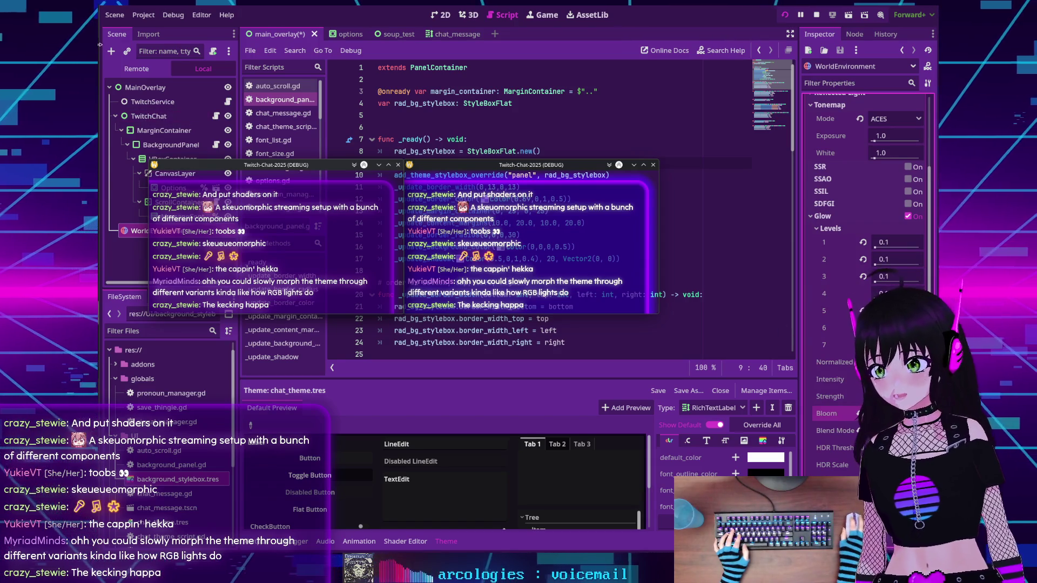
{"action": "left_click", "coordinate": [136, 68]}
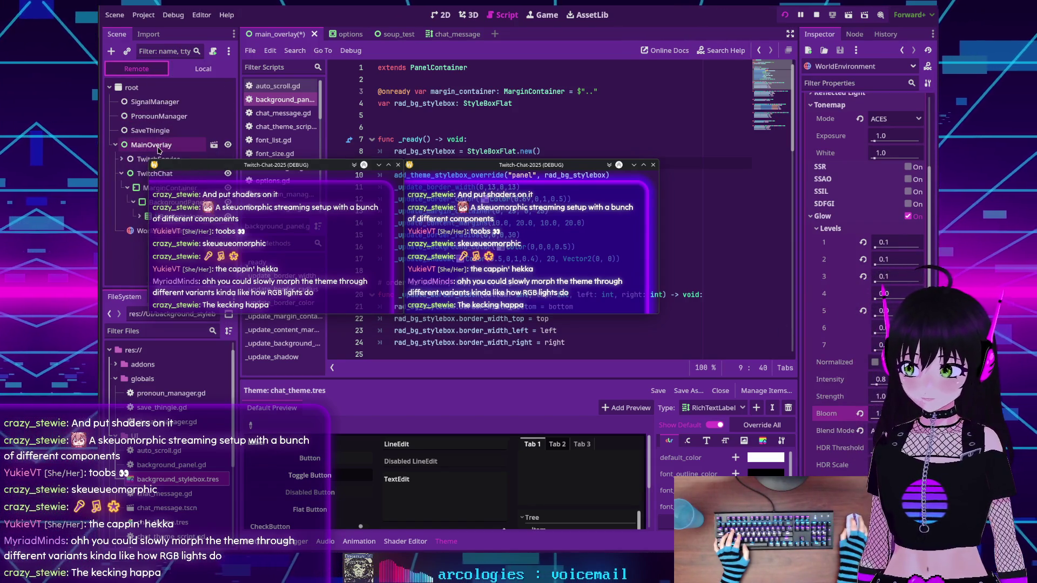
{"action": "left_click", "coordinate": [158, 150]}
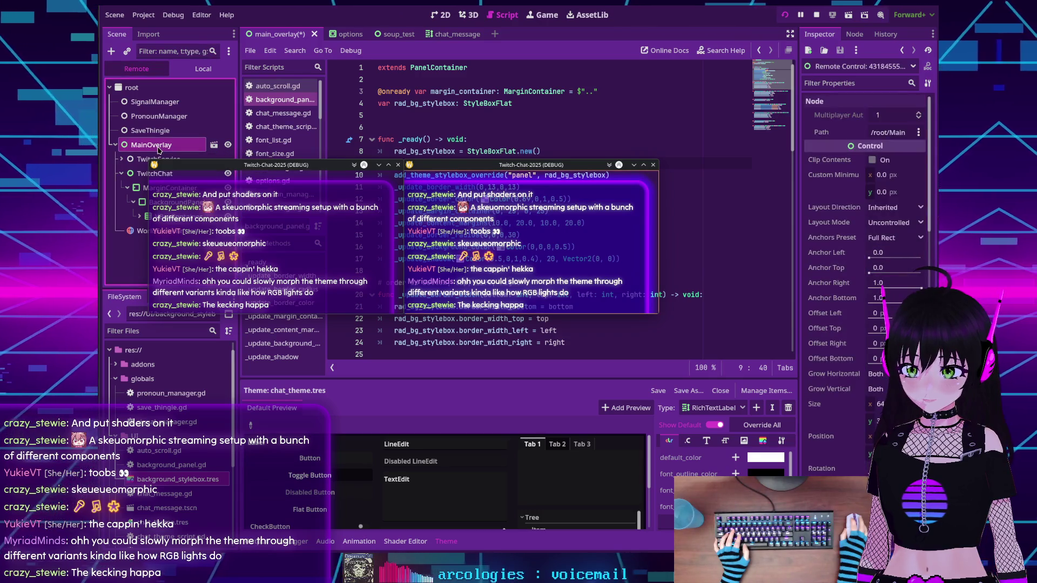
{"action": "scroll", "coordinate": [864, 243], "scroll_direction": "down", "scroll_amount": 10}
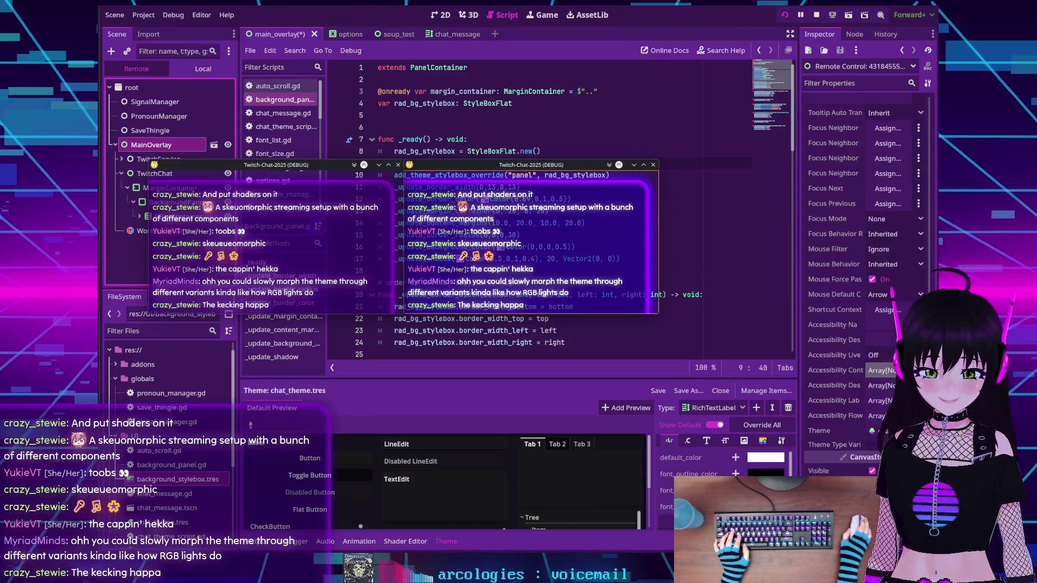
{"action": "left_click", "coordinate": [880, 373]}
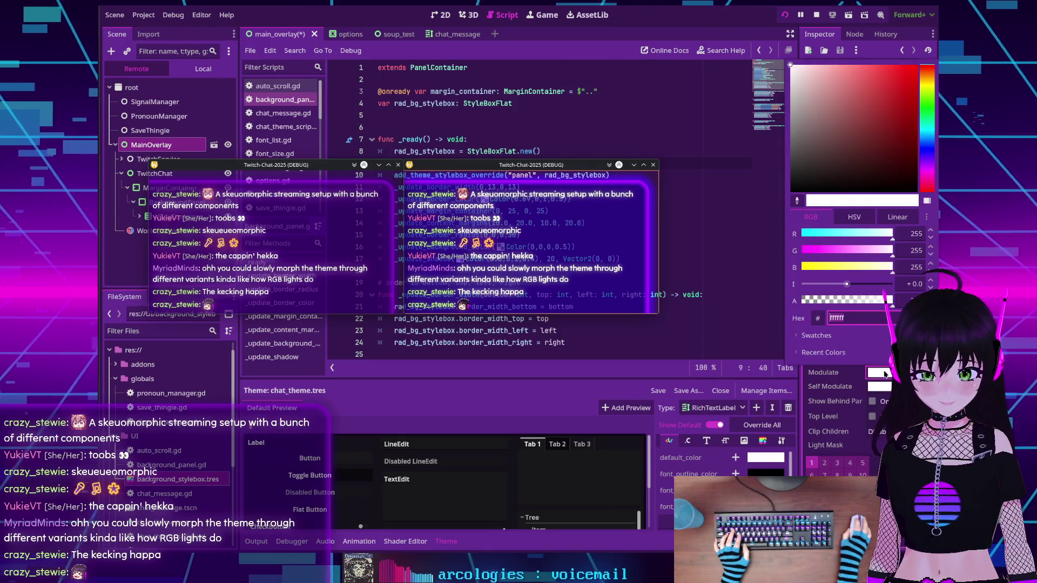
Switch the Modulate colour entry to HSV and drag the hue from green back to red
{"action": "left_click", "coordinate": [854, 217]}
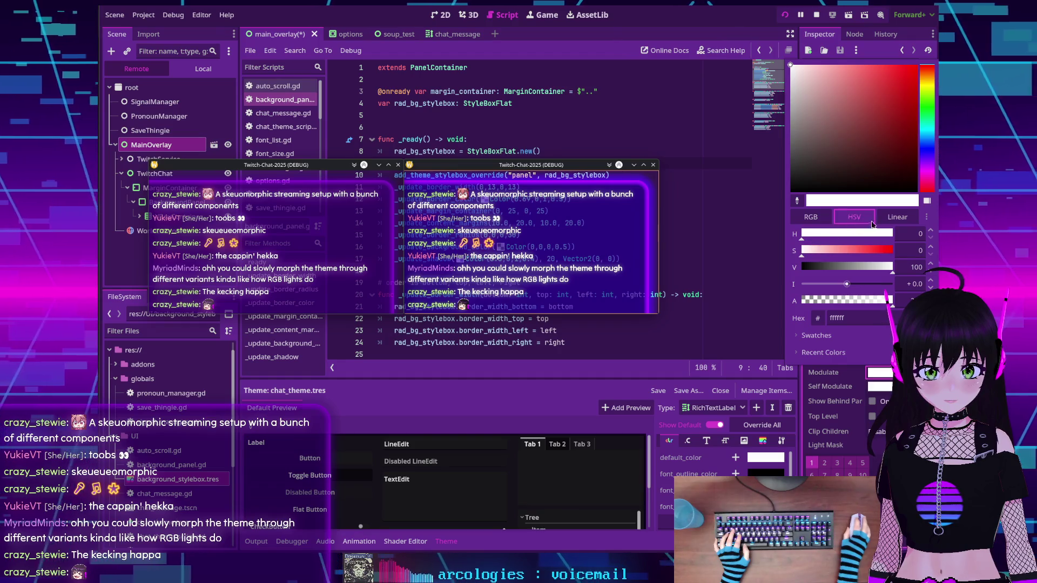
{"action": "left_click", "coordinate": [854, 220]}
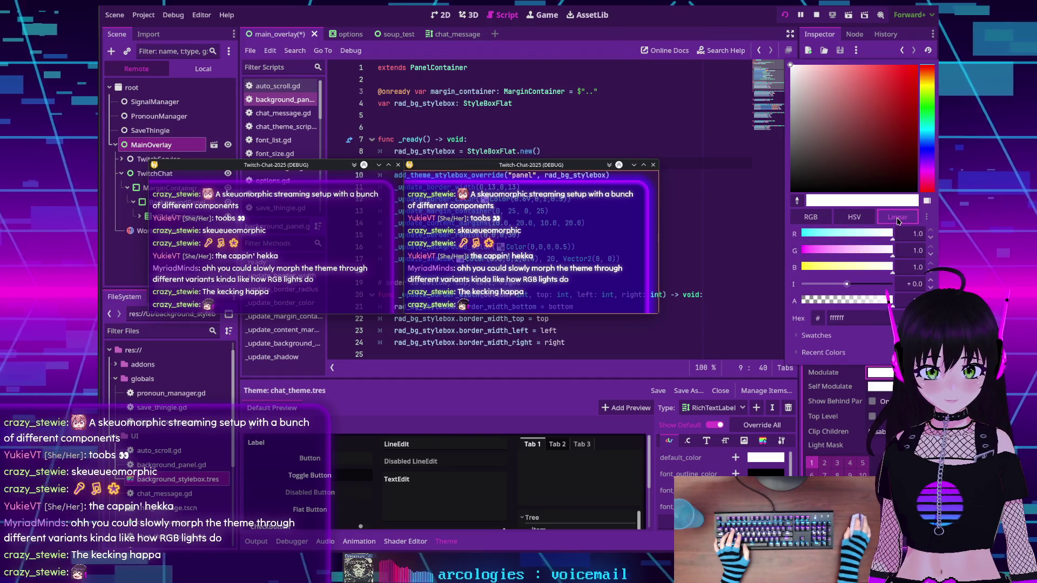
{"action": "left_click", "coordinate": [853, 219]}
{"action": "scroll", "coordinate": [808, 238], "scroll_direction": "up", "scroll_amount": 15}
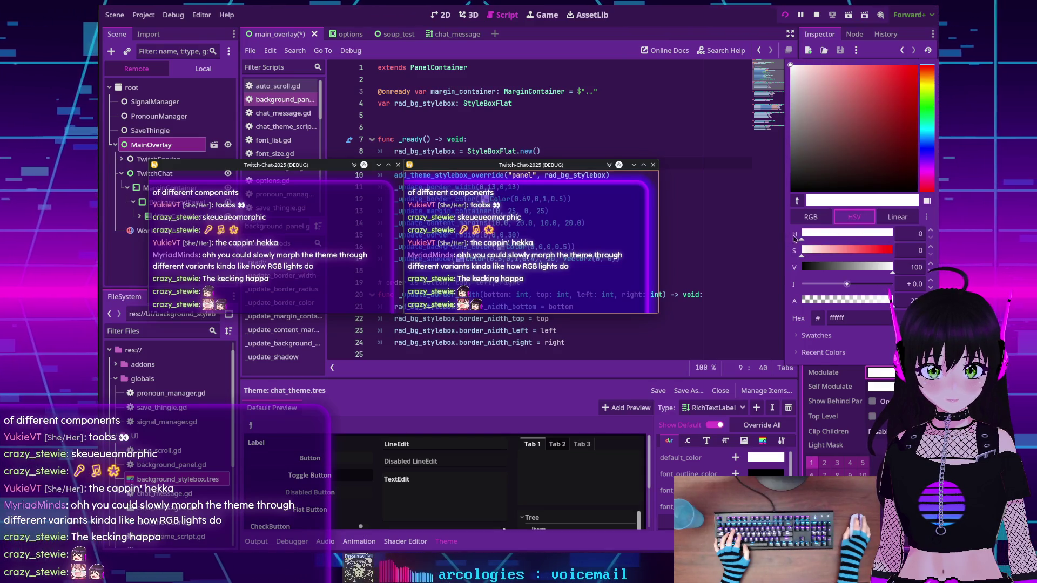
{"action": "left_click", "coordinate": [830, 239]}
{"action": "mouse_move", "coordinate": [845, 238]}
{"action": "left_mouse_down"}
{"action": "mouse_move", "coordinate": [771, 238]}
{"action": "mouse_move", "coordinate": [875, 242]}
{"action": "left_mouse_up"}
{"action": "scroll", "coordinate": [822, 253], "scroll_direction": "up", "scroll_amount": 10}
Try light blue and mint green tints, then show the colour as RGB (255, 140, 140) with the mode menu open
{"action": "left_click", "coordinate": [843, 251]}
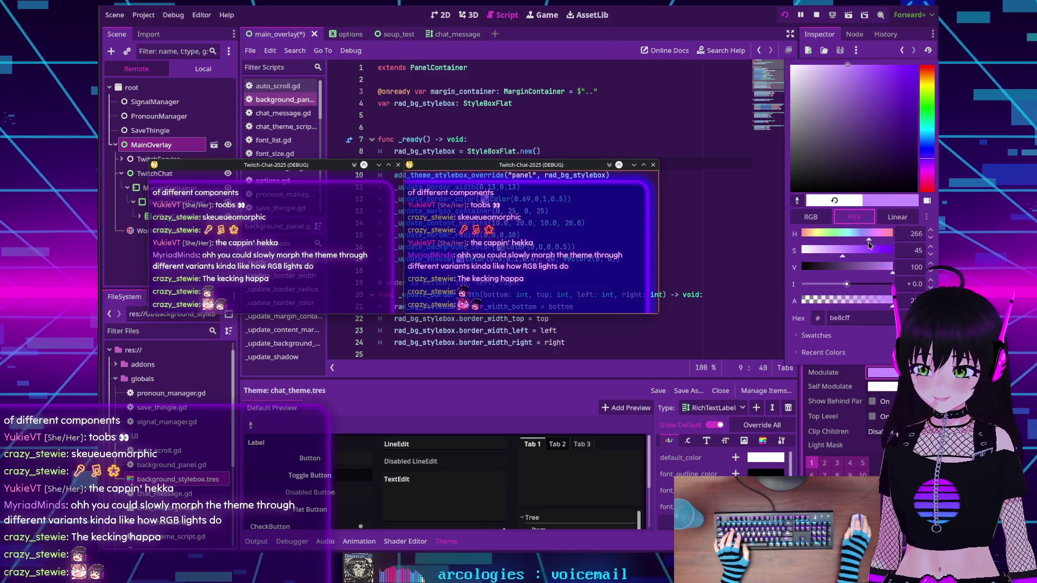
{"action": "left_click_drag", "start_coordinate": [875, 243], "coordinate": [789, 246]}
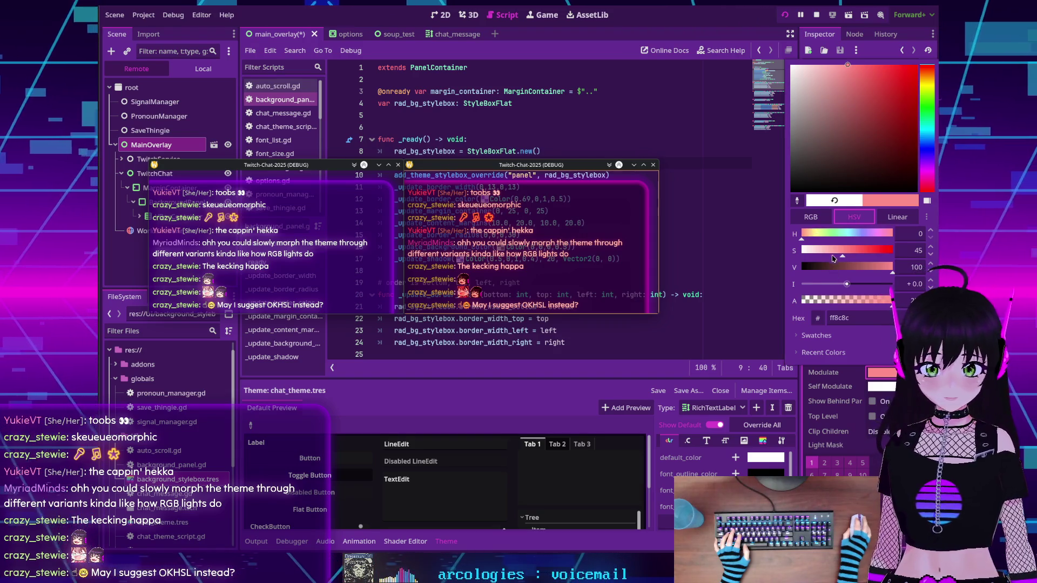
{"action": "left_click", "coordinate": [812, 218]}
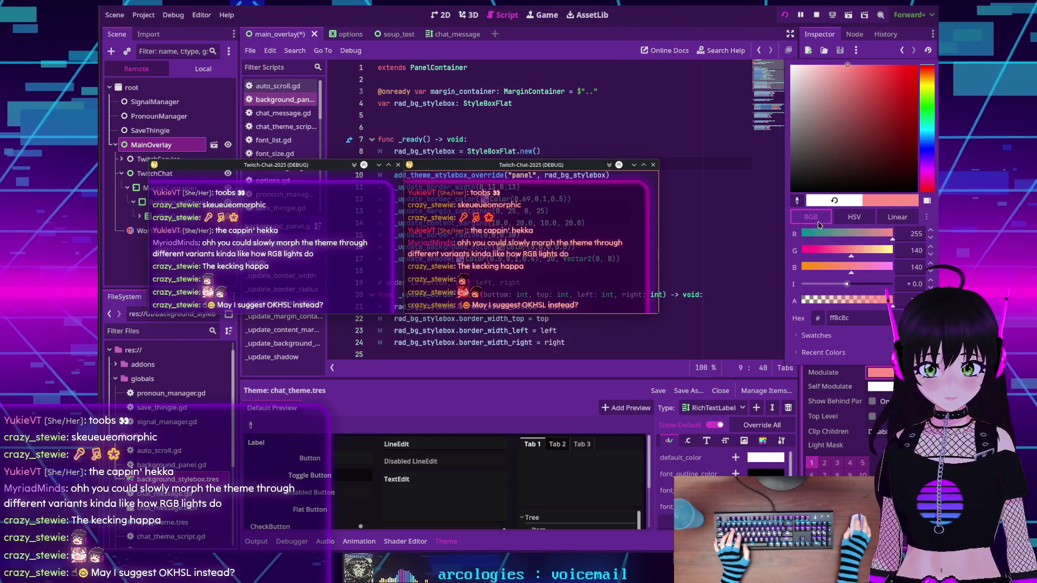
{"action": "left_click", "coordinate": [927, 218]}
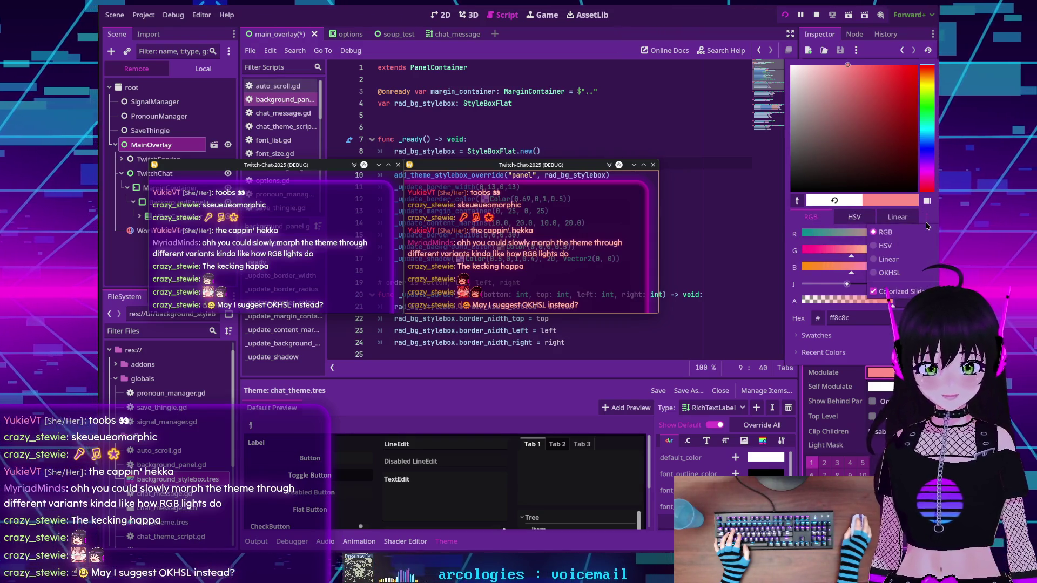
Switch the picker to OKHSL and sweep the overlay tint to a bright cyan, 00c9ff
{"action": "left_click", "coordinate": [888, 273]}
{"action": "mouse_move", "coordinate": [808, 236]}
{"action": "left_mouse_down"}
{"action": "mouse_move", "coordinate": [885, 237]}
{"action": "mouse_move", "coordinate": [799, 243]}
{"action": "mouse_move", "coordinate": [879, 255]}
{"action": "mouse_move", "coordinate": [802, 260]}
{"action": "left_mouse_up"}
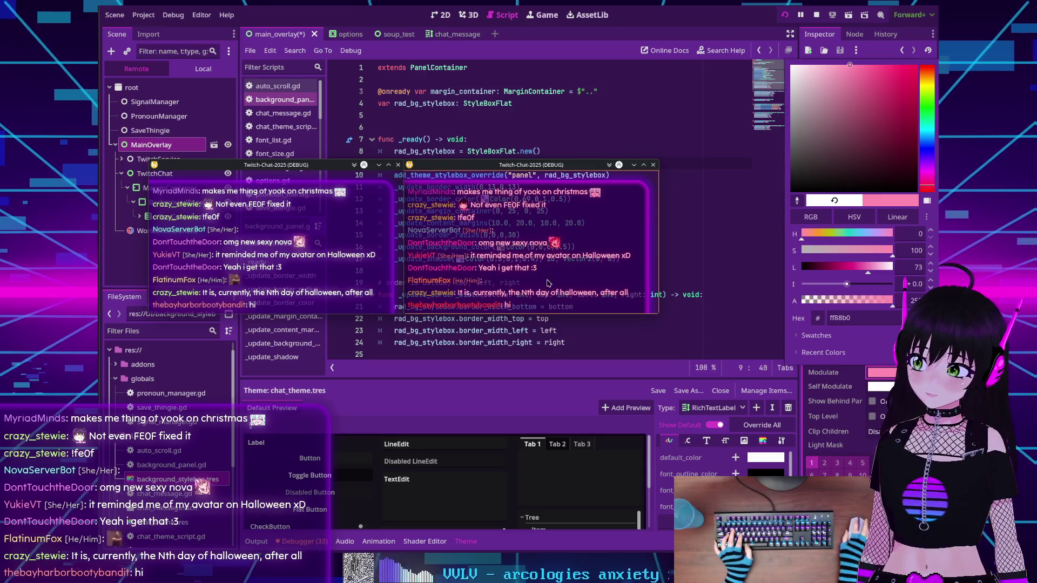
{"action": "mouse_move", "coordinate": [849, 236]}
{"action": "left_mouse_down"}
{"action": "mouse_move", "coordinate": [859, 236]}
{"action": "mouse_move", "coordinate": [807, 236]}
{"action": "mouse_move", "coordinate": [874, 238]}
{"action": "mouse_move", "coordinate": [858, 238]}
{"action": "left_mouse_up"}
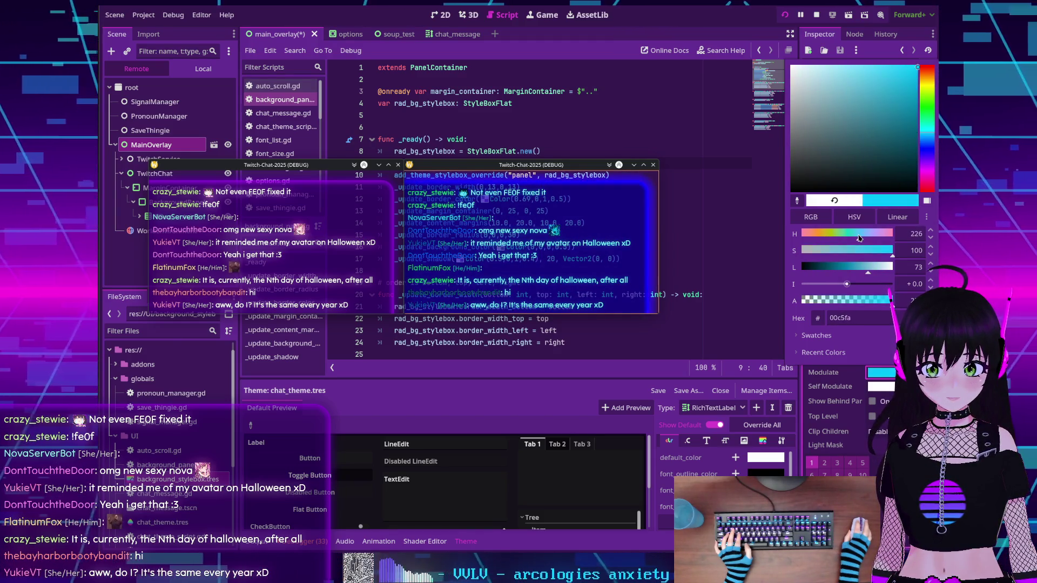
{"action": "left_click", "coordinate": [926, 217]}
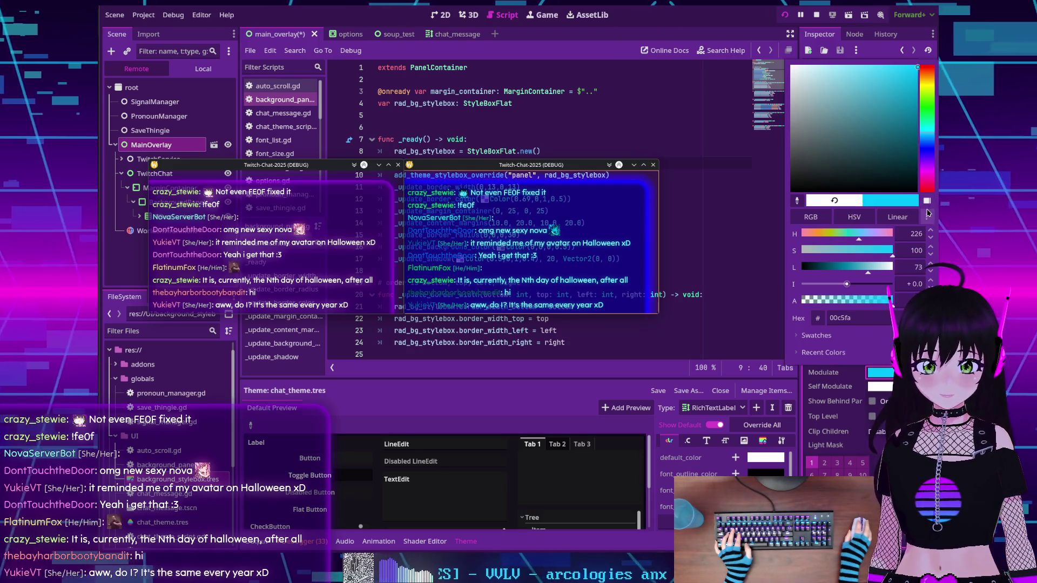
{"action": "left_click", "coordinate": [927, 216]}
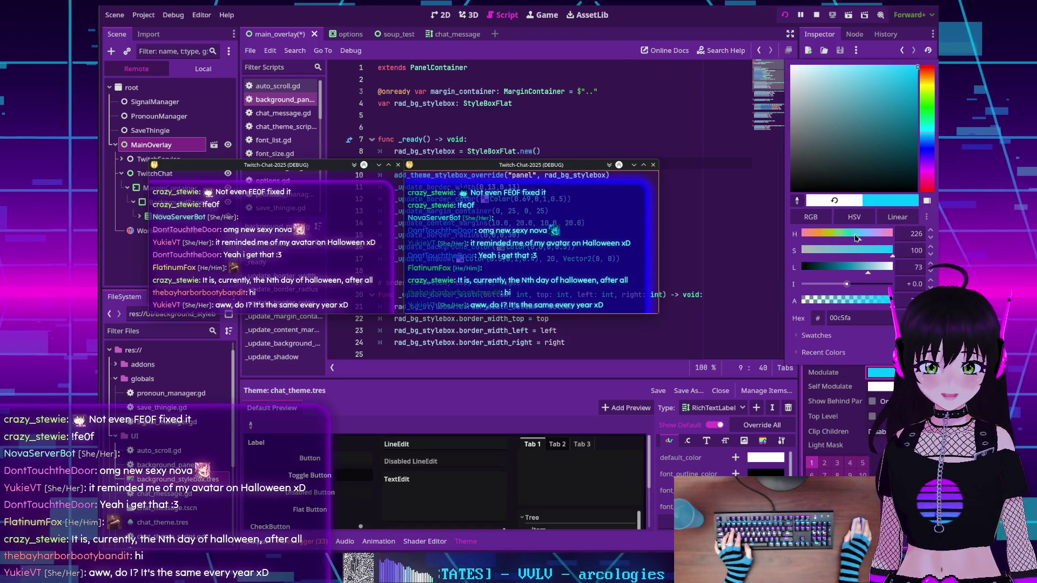
{"action": "mouse_move", "coordinate": [896, 108]}
{"action": "left_mouse_down"}
{"action": "mouse_move", "coordinate": [884, 103]}
{"action": "mouse_move", "coordinate": [911, 88]}
{"action": "mouse_move", "coordinate": [918, 64]}
{"action": "left_mouse_up"}
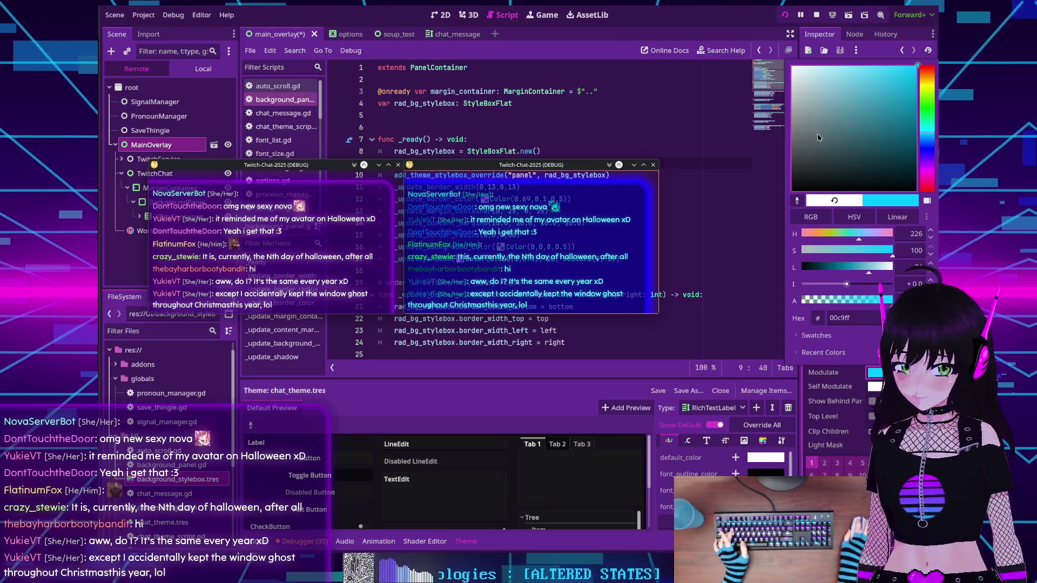
Pick an orange, lower its saturation and lighten it to a muted orange-brown af6648, then close the picker
{"action": "left_click", "coordinate": [917, 66]}
{"action": "left_click", "coordinate": [932, 90]}
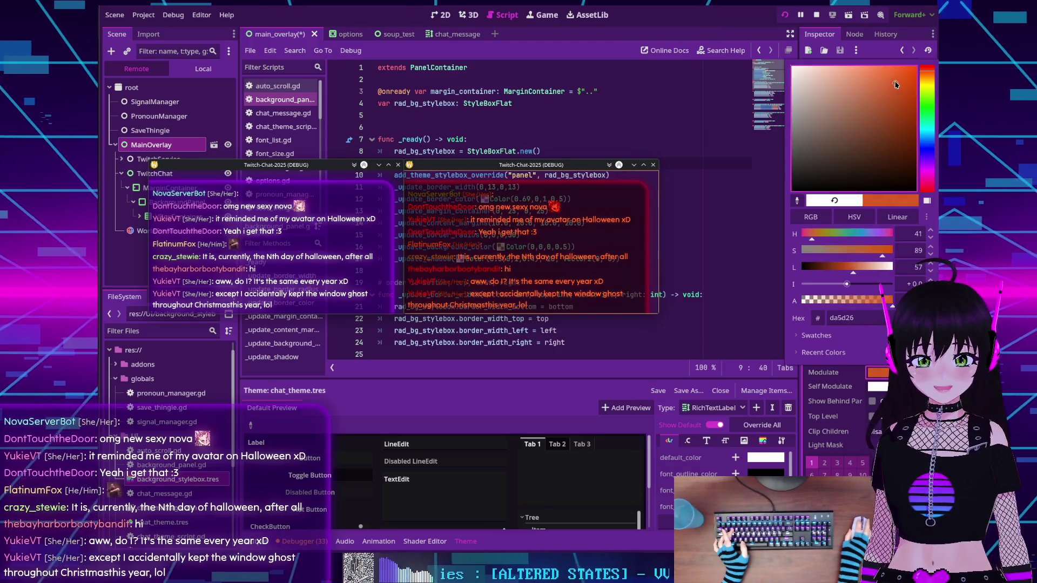
{"action": "left_click", "coordinate": [881, 103]}
{"action": "left_click", "coordinate": [875, 106]}
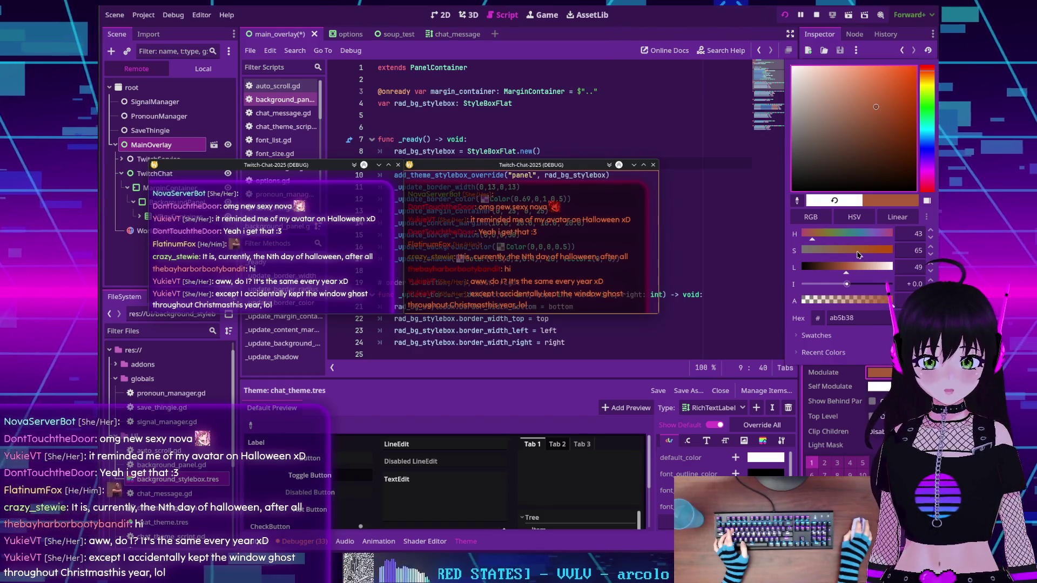
{"action": "mouse_move", "coordinate": [859, 254]}
{"action": "left_mouse_down"}
{"action": "mouse_move", "coordinate": [840, 254]}
{"action": "mouse_move", "coordinate": [886, 252]}
{"action": "mouse_move", "coordinate": [855, 252]}
{"action": "left_mouse_up"}
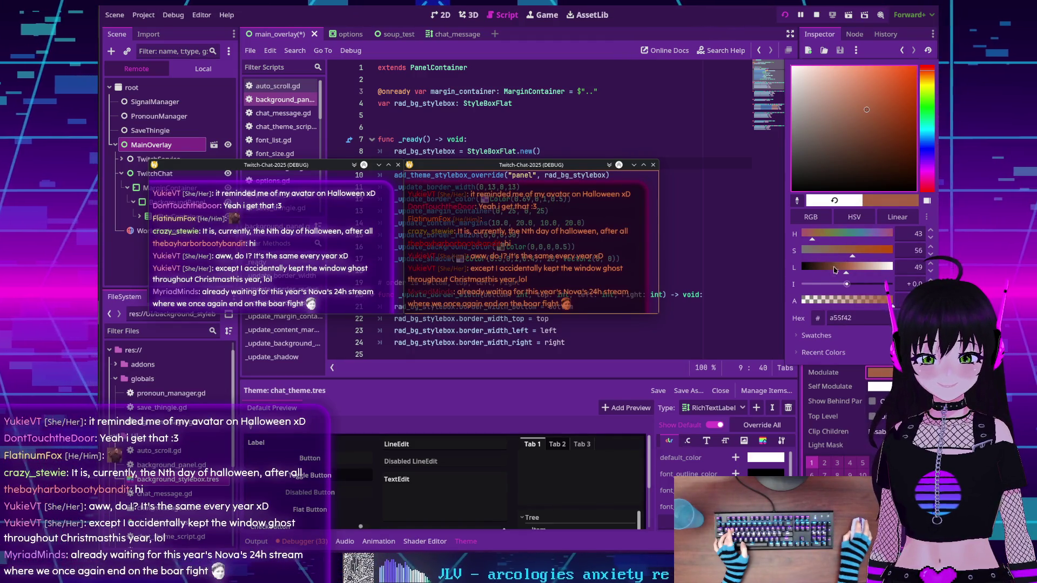
{"action": "mouse_move", "coordinate": [851, 272]}
{"action": "left_mouse_down"}
{"action": "mouse_move", "coordinate": [826, 272]}
{"action": "mouse_move", "coordinate": [849, 273]}
{"action": "left_mouse_up"}
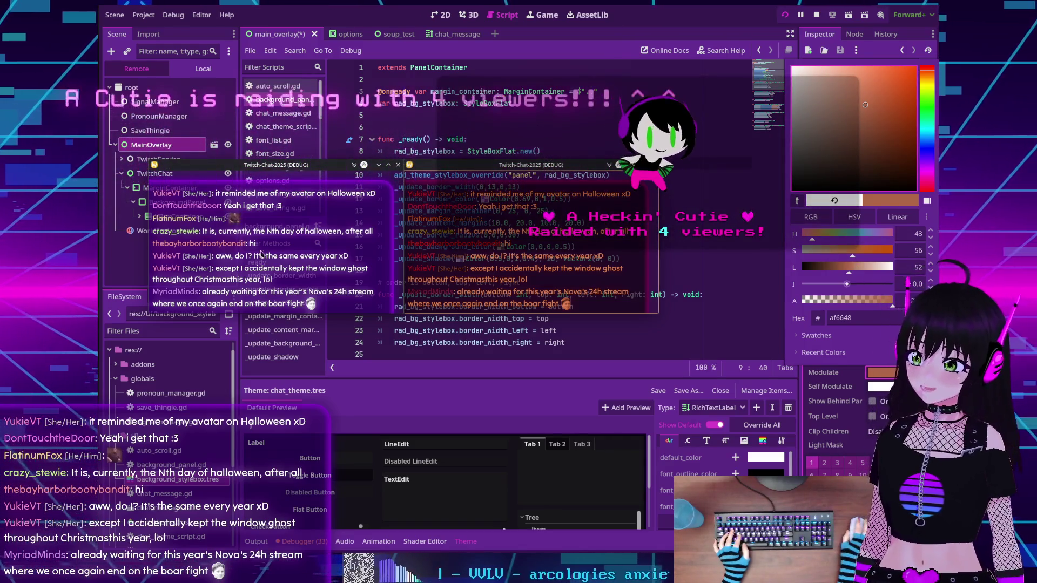
{"action": "key", "text": "Escape"}
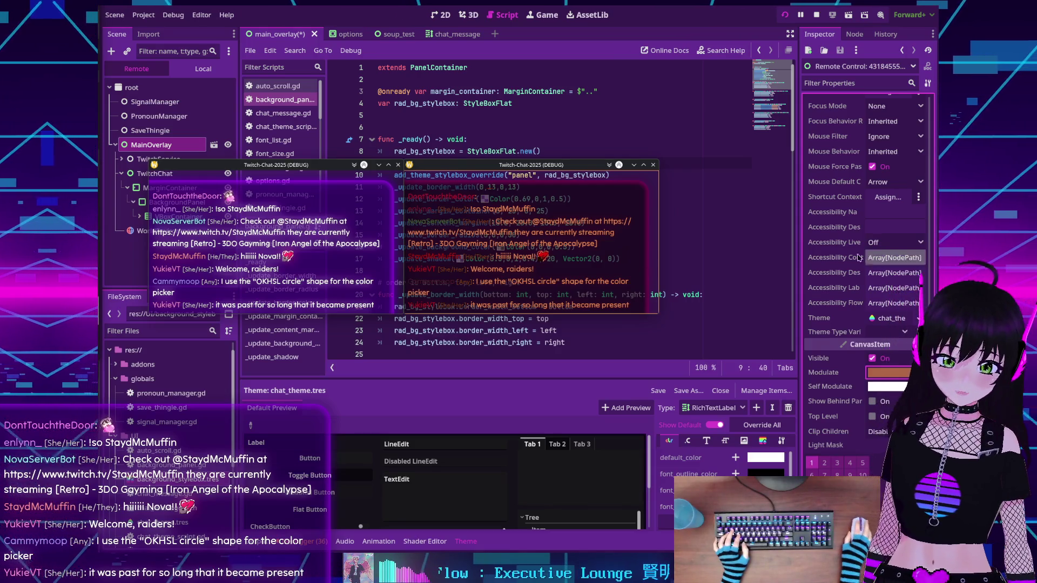
Reopen the Modulate picker and drag the tint to a stronger orange-red, d25522
{"action": "left_click", "coordinate": [890, 374]}
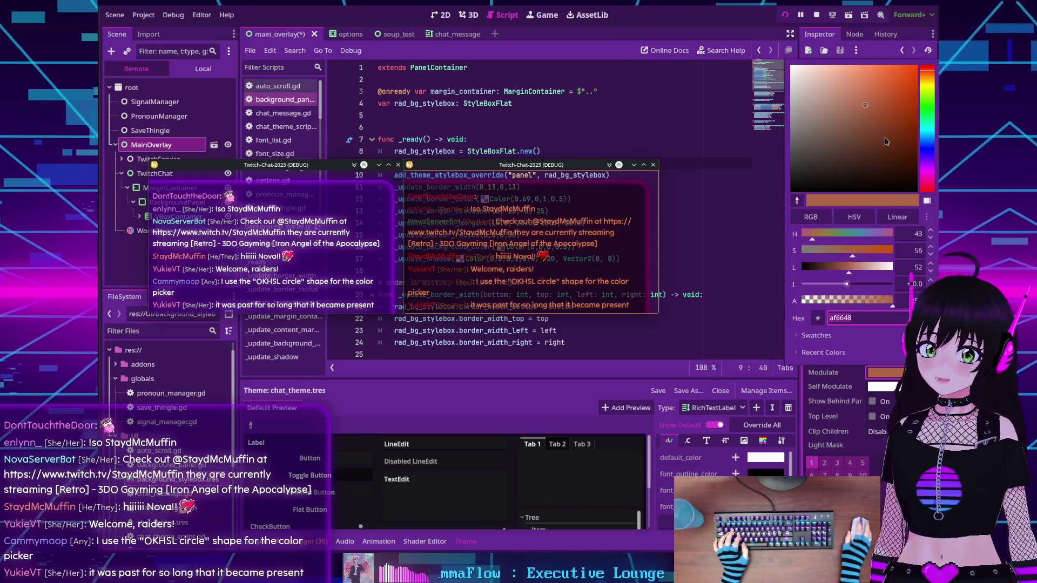
{"action": "left_click_drag", "start_coordinate": [885, 106], "coordinate": [897, 90]}
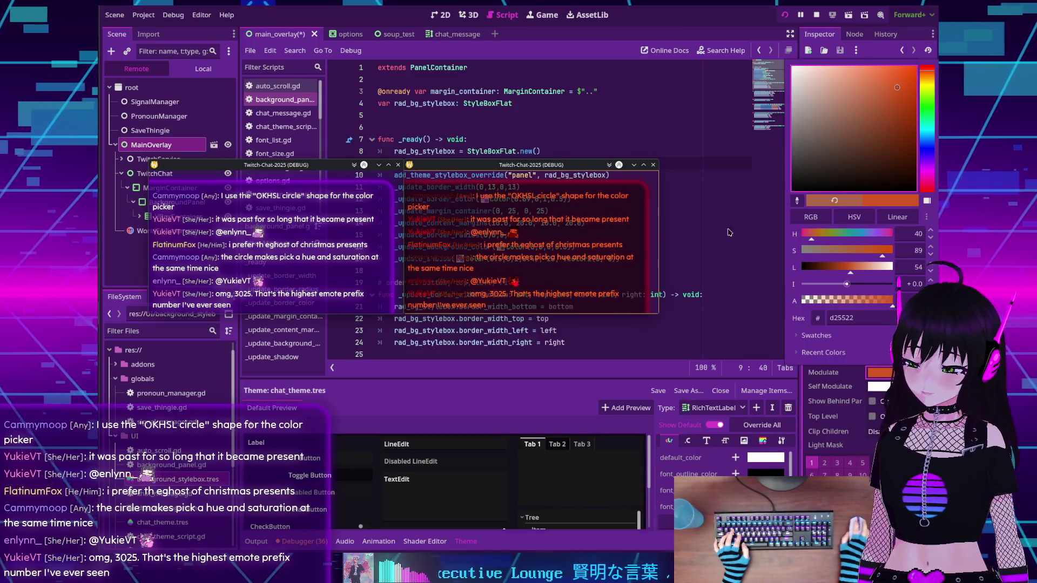
{"action": "left_click", "coordinate": [926, 200]}
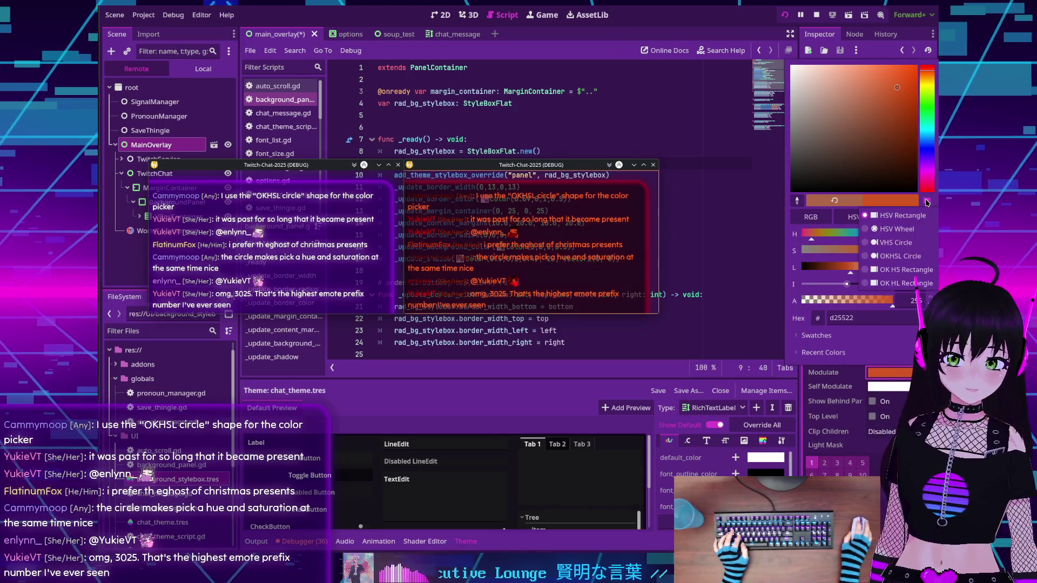
Switch the picker to a circle shape and try tints on the wheel, ending at pink-red ed0062
{"action": "left_click", "coordinate": [914, 256]}
{"action": "mouse_move", "coordinate": [861, 131]}
{"action": "left_mouse_down"}
{"action": "mouse_move", "coordinate": [876, 96]}
{"action": "mouse_move", "coordinate": [851, 73]}
{"action": "mouse_move", "coordinate": [872, 85]}
{"action": "left_mouse_up"}
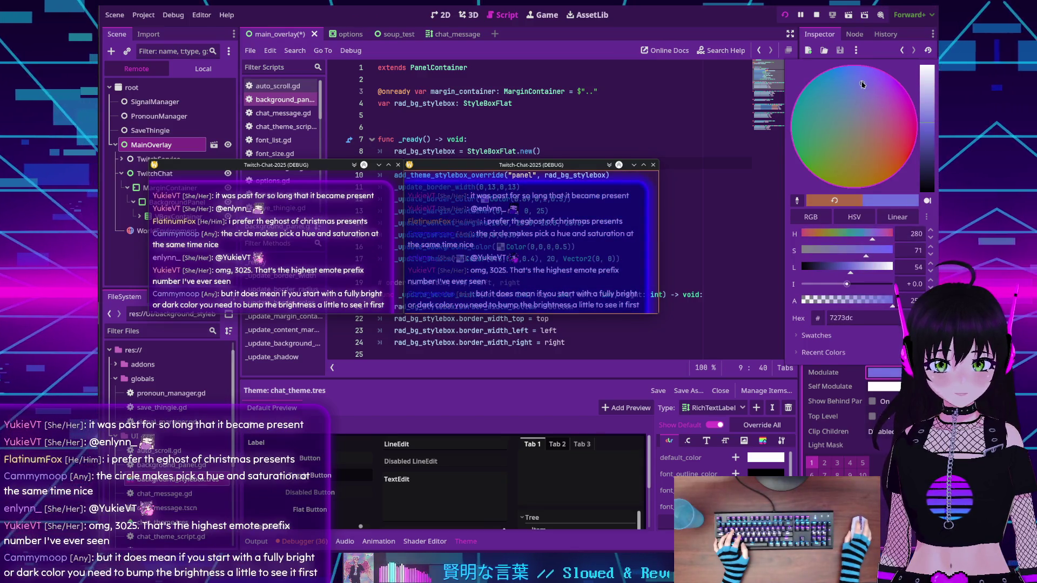
{"action": "left_click_drag", "start_coordinate": [851, 91], "coordinate": [840, 143]}
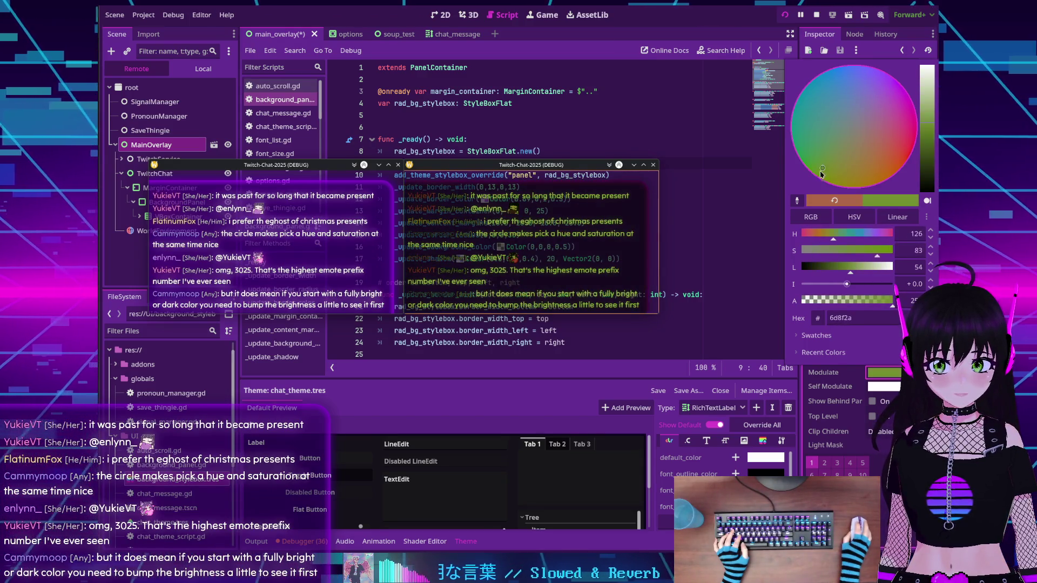
{"action": "mouse_move", "coordinate": [927, 132]}
{"action": "left_mouse_down"}
{"action": "mouse_move", "coordinate": [927, 158]}
{"action": "mouse_move", "coordinate": [927, 89]}
{"action": "mouse_move", "coordinate": [927, 128]}
{"action": "mouse_move", "coordinate": [927, 93]}
{"action": "mouse_move", "coordinate": [916, 137]}
{"action": "left_mouse_up"}
{"action": "left_click", "coordinate": [849, 145]}
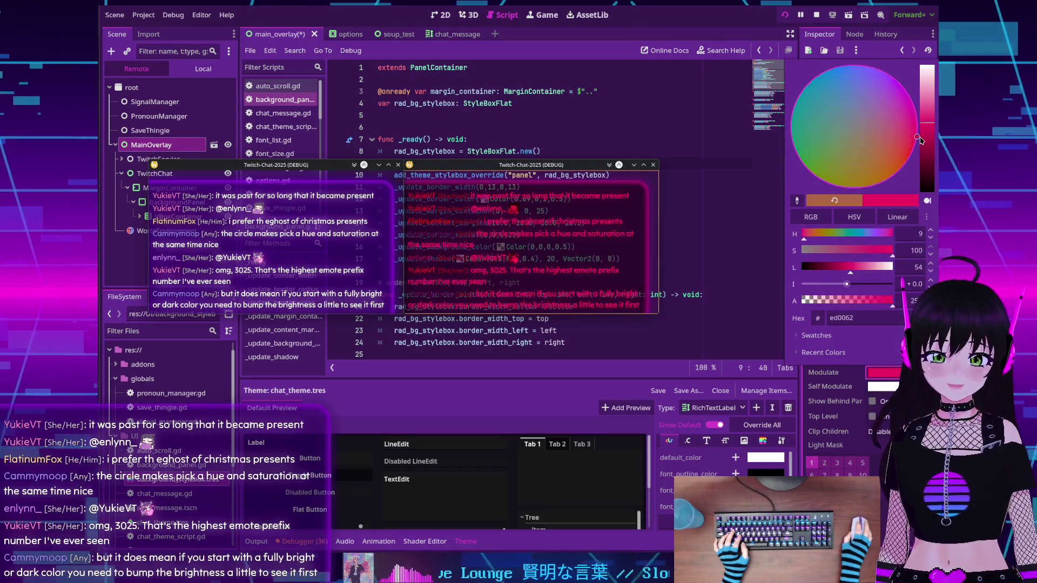
{"action": "left_click", "coordinate": [927, 201]}
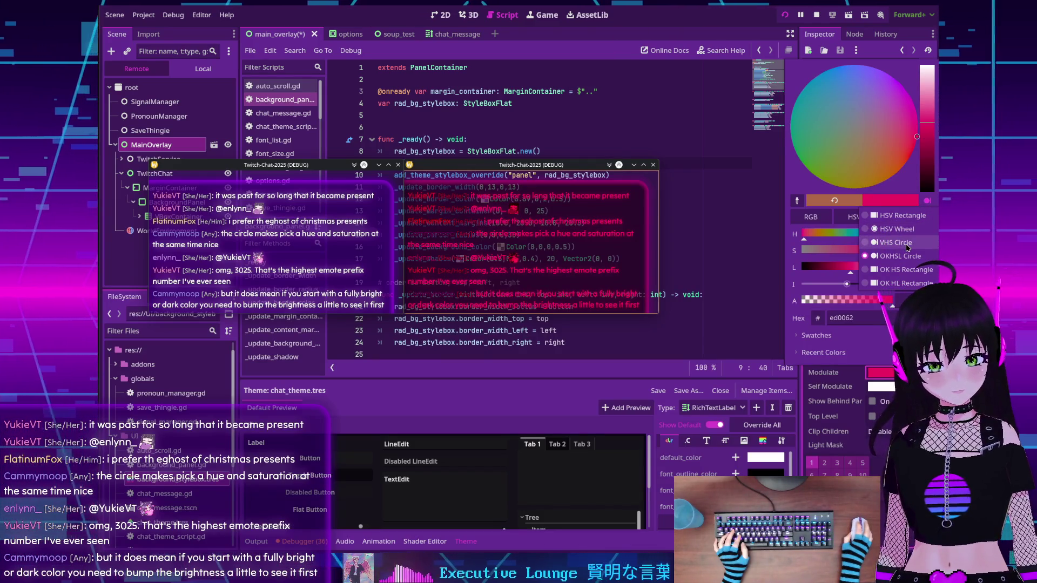
Set the picker shape to HSV Wheel and close the picker, keeping the pink-red tint
{"action": "left_click", "coordinate": [898, 229]}
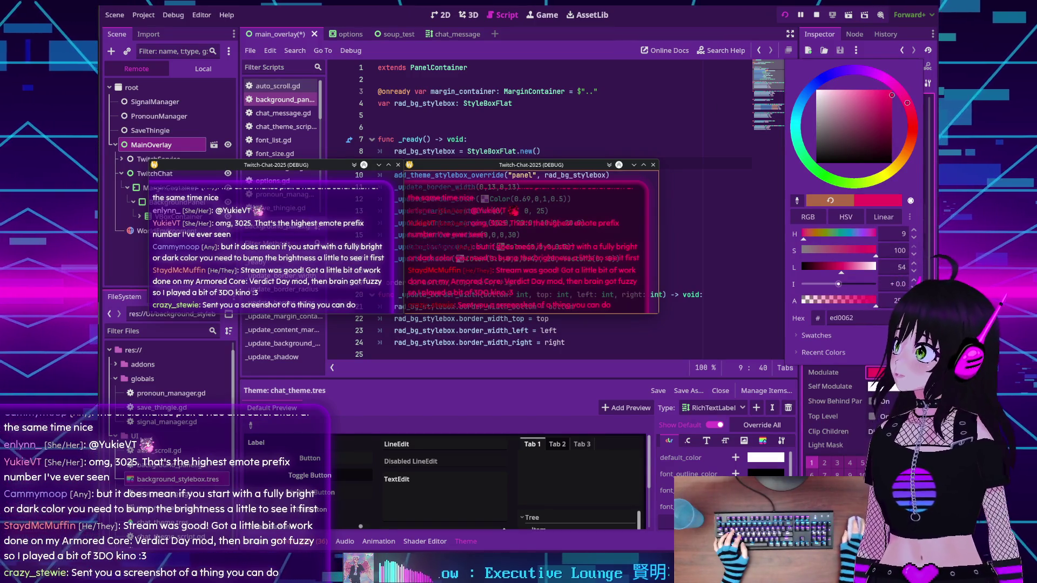
{"action": "key", "text": "Escape"}
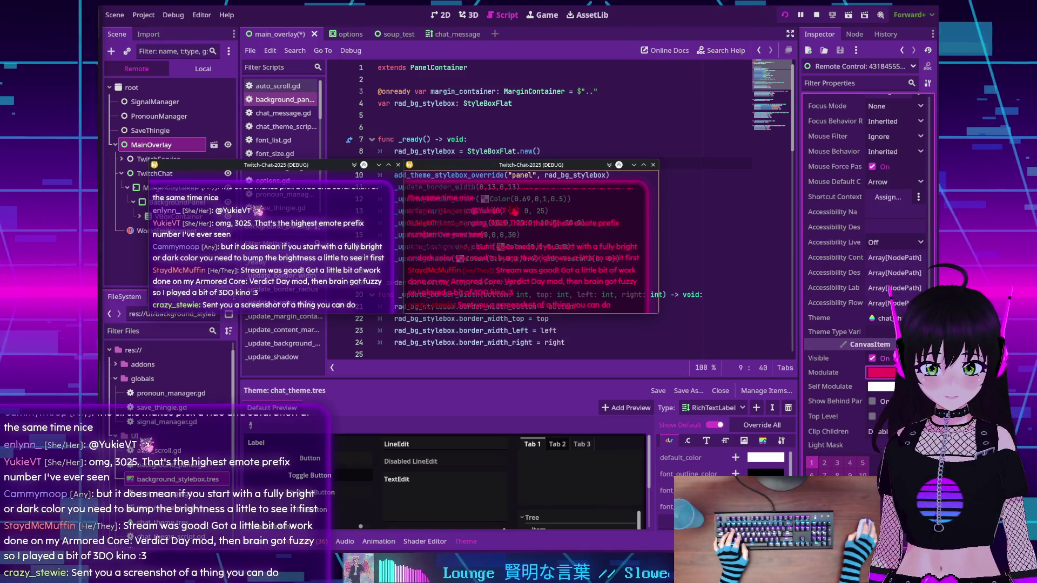
Switch the Modulate picker back to the HSV Rectangle shape
{"action": "left_click", "coordinate": [880, 372]}
{"action": "left_click", "coordinate": [928, 202]}
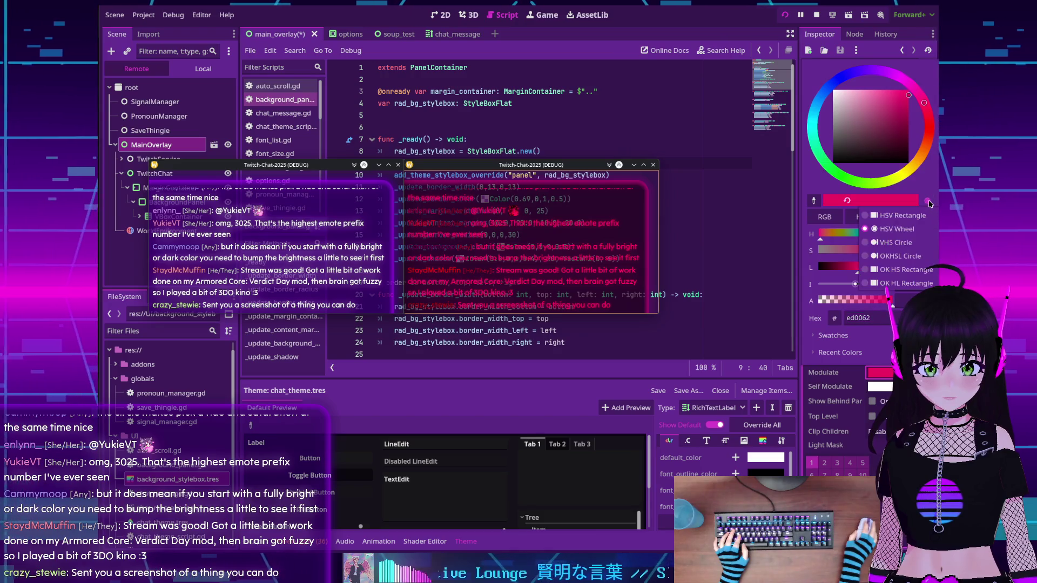
{"action": "left_click", "coordinate": [895, 215]}
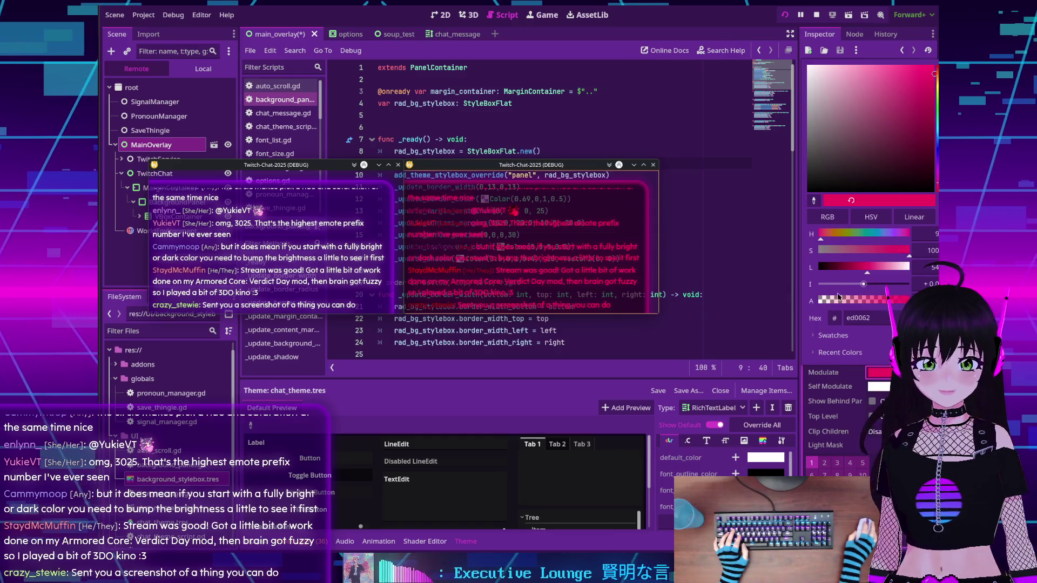
Reopen the Modulate picker and shift the hue from green to deep blue 003ced
{"action": "left_click", "coordinate": [879, 372]}
{"action": "left_click", "coordinate": [879, 372]}
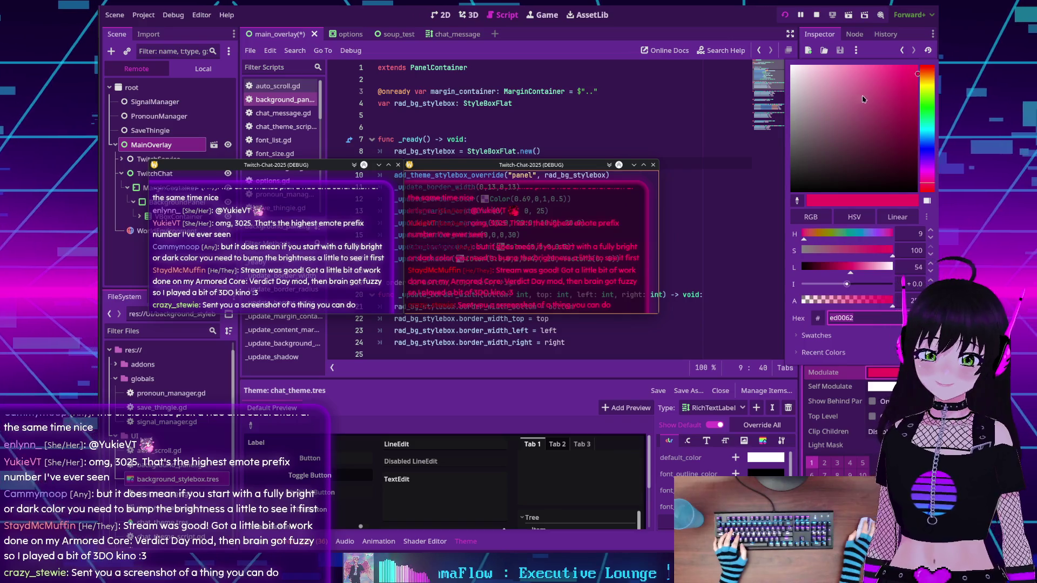
{"action": "left_click", "coordinate": [922, 104]}
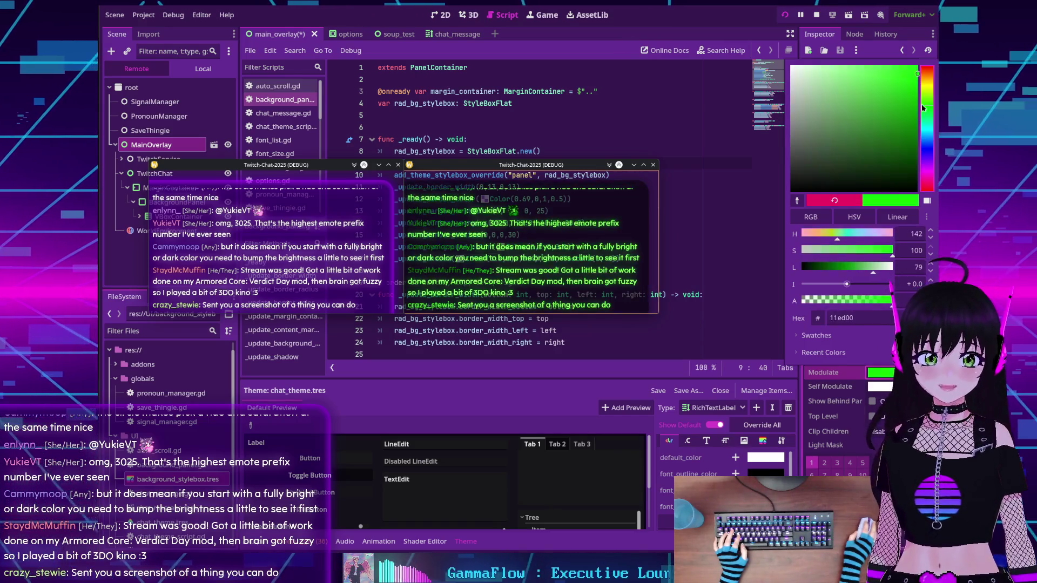
{"action": "left_click_drag", "start_coordinate": [925, 112], "coordinate": [929, 147]}
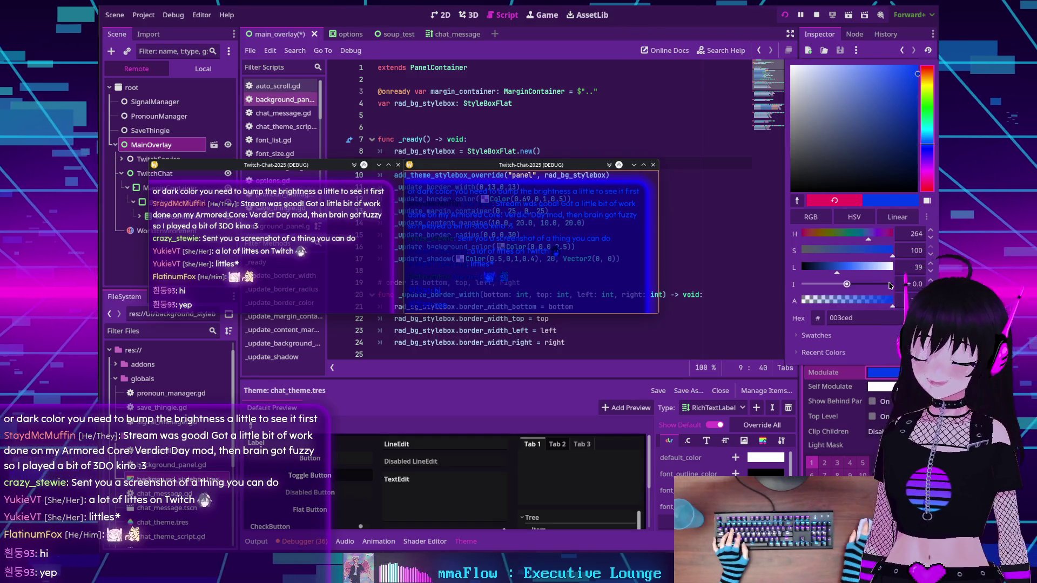
Reset the Modulate tint to pure white, then stop and rerun the project and reposition the new chat window
{"action": "left_click_drag", "start_coordinate": [872, 272], "coordinate": [897, 268]}
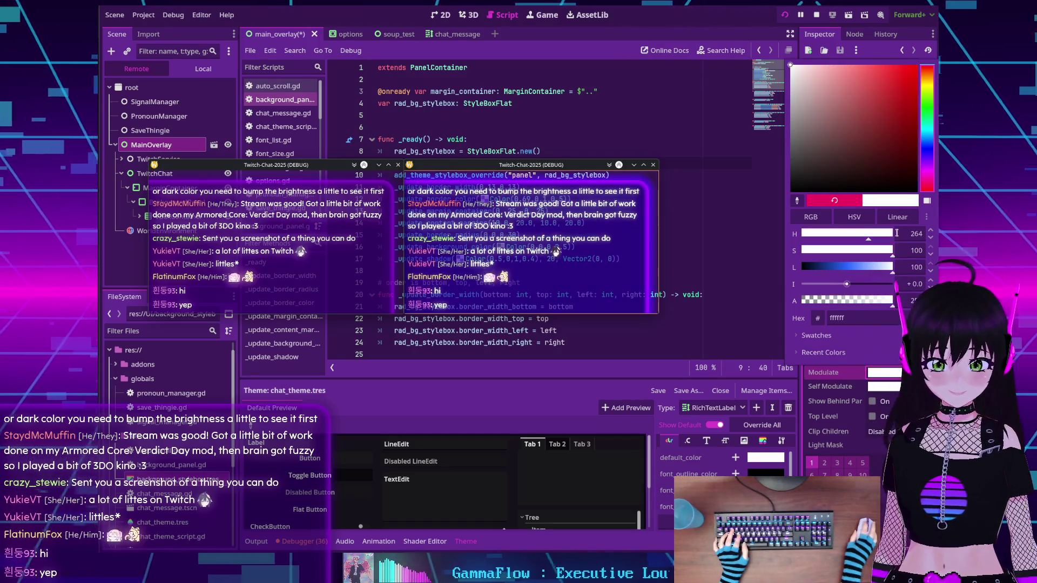
{"action": "left_click", "coordinate": [837, 409]}
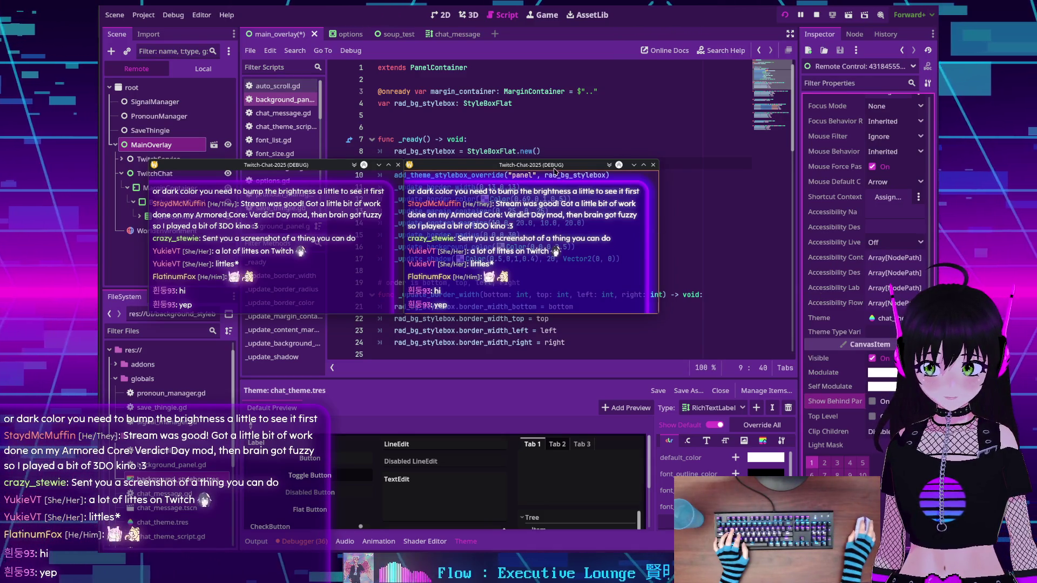
{"action": "mouse_move", "coordinate": [551, 165]}
{"action": "left_mouse_down"}
{"action": "mouse_move", "coordinate": [541, 150]}
{"action": "mouse_move", "coordinate": [560, 141]}
{"action": "left_mouse_up"}
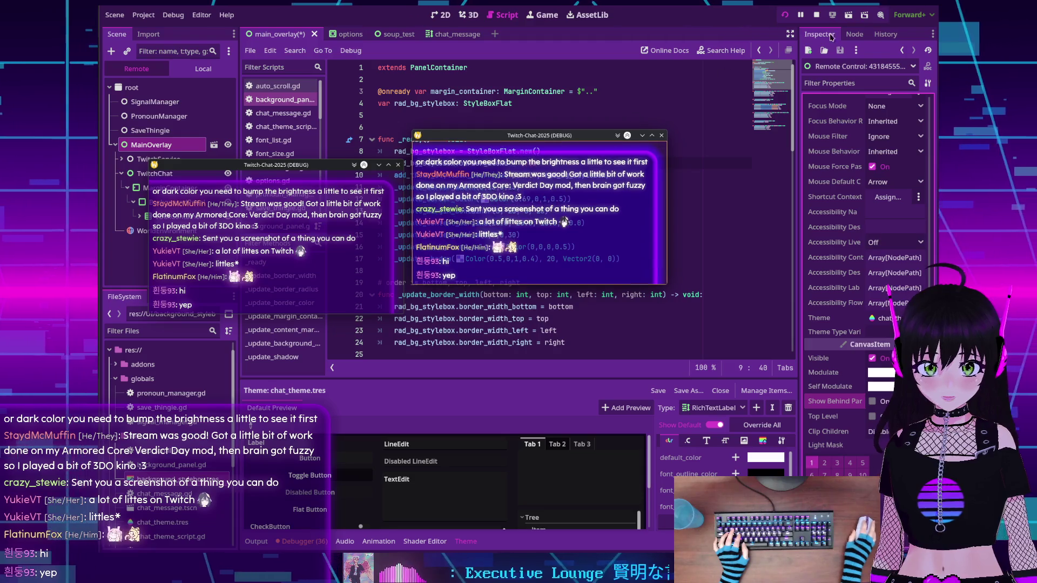
{"action": "left_click", "coordinate": [815, 15]}
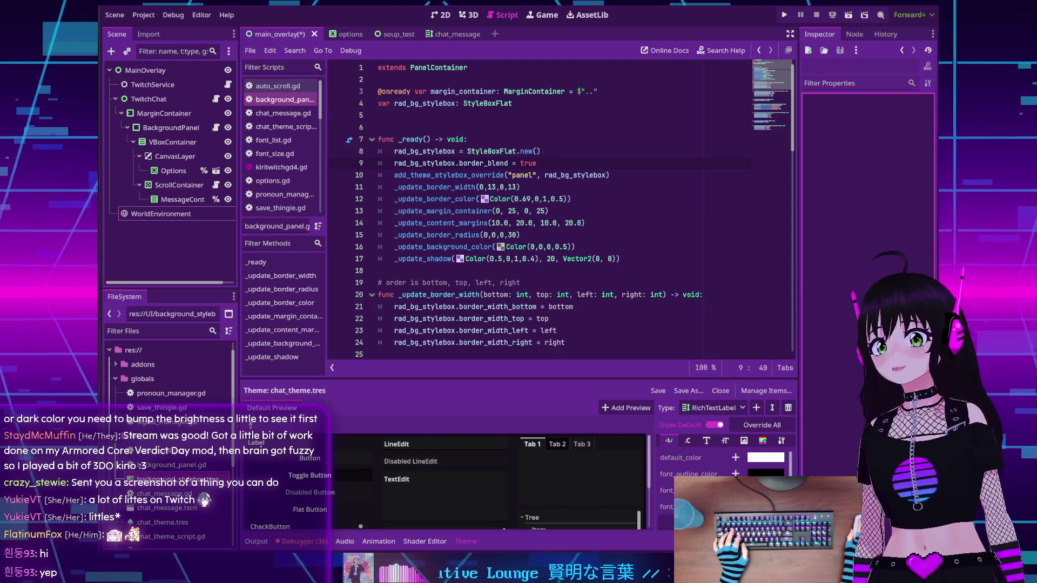
{"action": "left_click", "coordinate": [784, 16]}
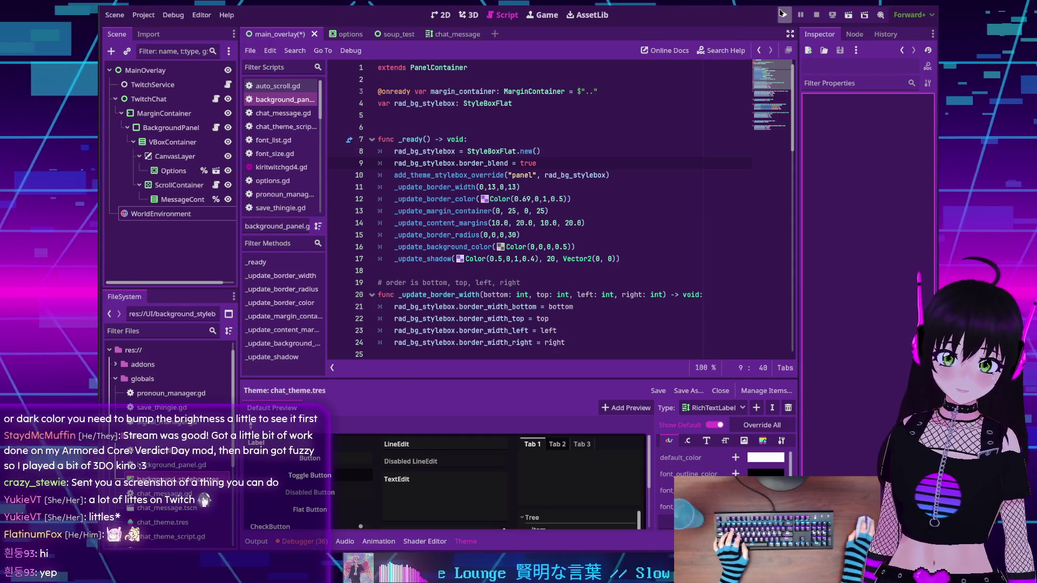
{"action": "mouse_move", "coordinate": [409, 202]}
{"action": "left_mouse_down"}
{"action": "mouse_move", "coordinate": [425, 158]}
{"action": "mouse_move", "coordinate": [462, 126]}
{"action": "mouse_move", "coordinate": [458, 138]}
{"action": "left_mouse_up"}
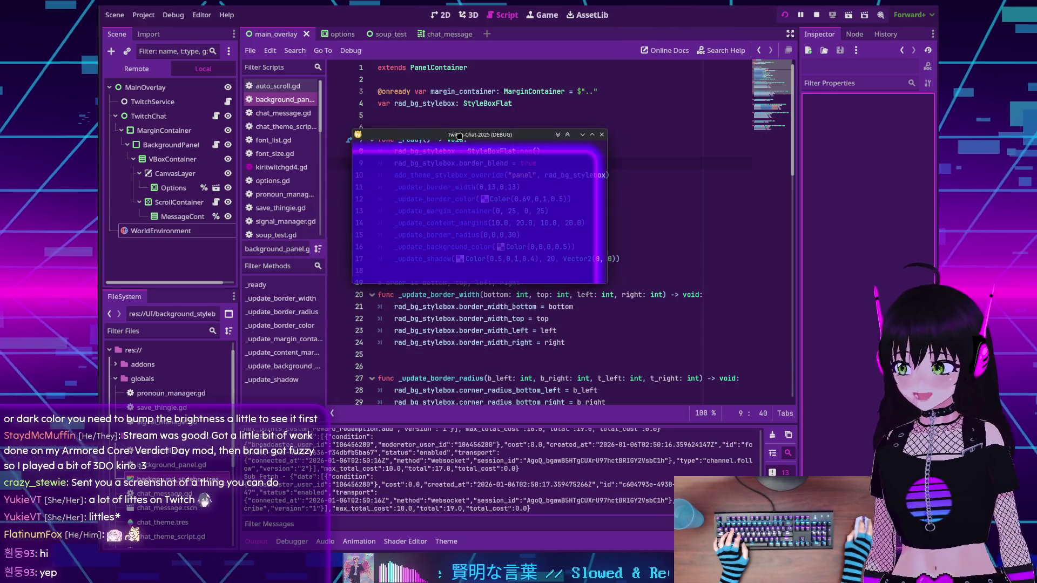
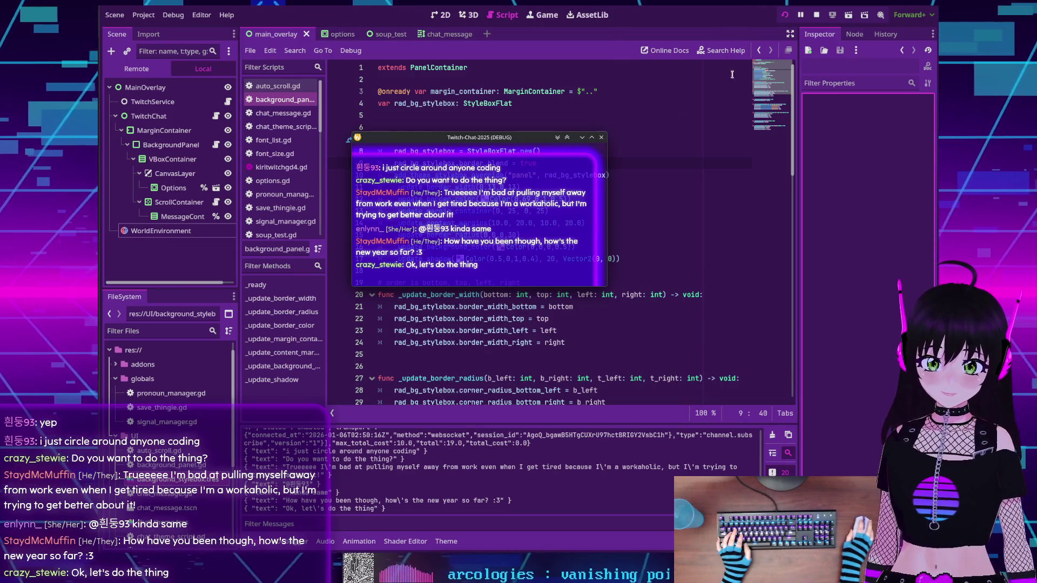
Restart the Twitch-Chat-2025 project, check the debug window, then close it and select ScrollContainer
{"action": "left_click", "coordinate": [601, 138]}
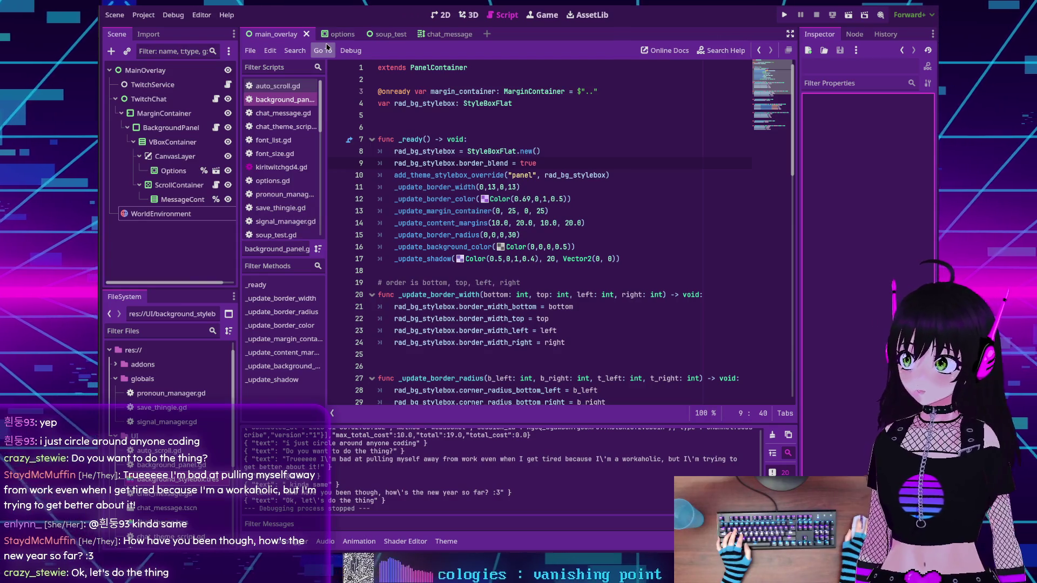
{"action": "left_click", "coordinate": [784, 18]}
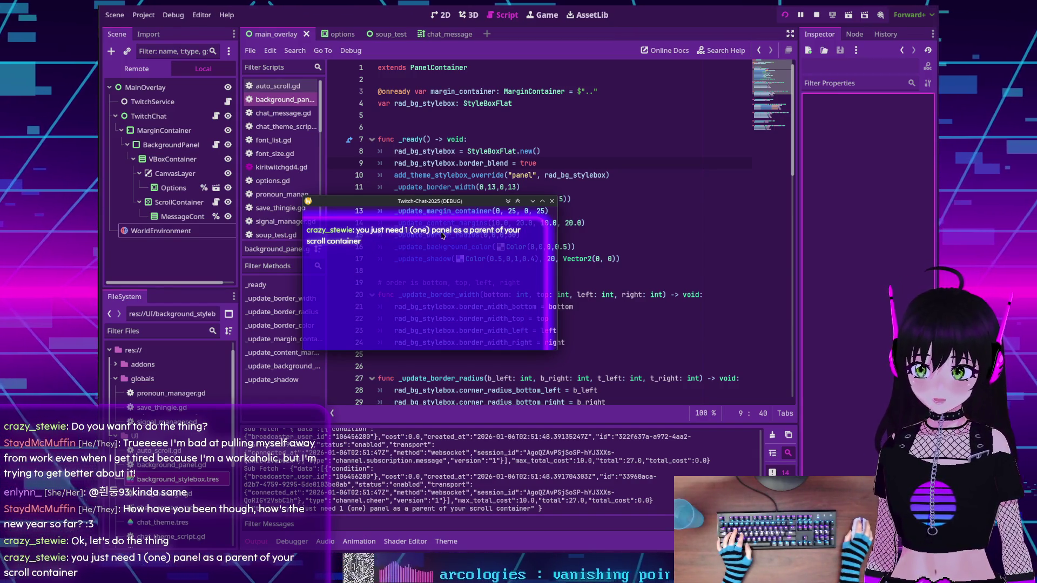
{"action": "mouse_move", "coordinate": [471, 203]}
{"action": "left_mouse_down"}
{"action": "mouse_move", "coordinate": [700, 165]}
{"action": "mouse_move", "coordinate": [527, 165]}
{"action": "left_mouse_up"}
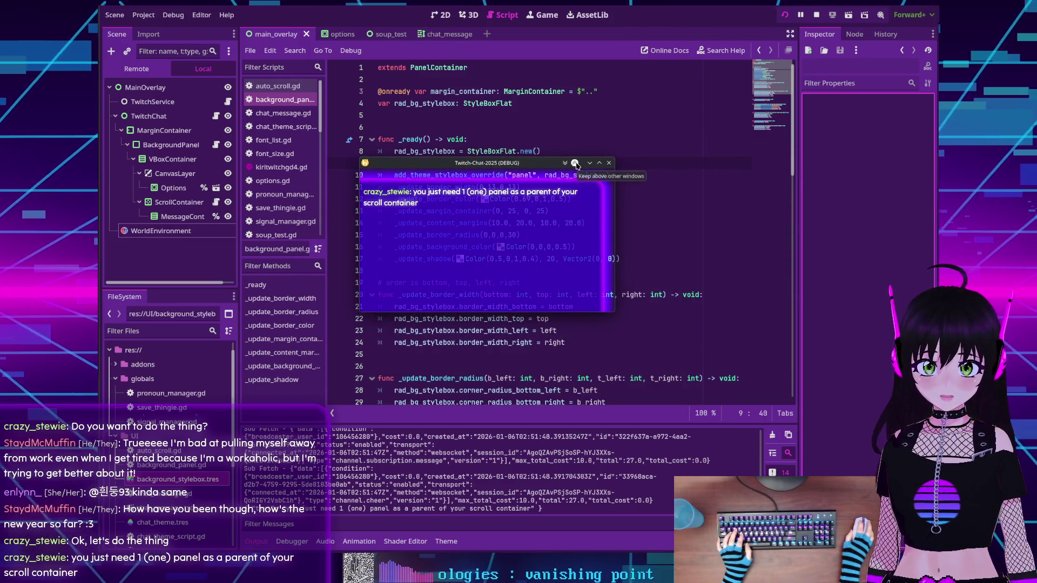
{"action": "left_click", "coordinate": [609, 163]}
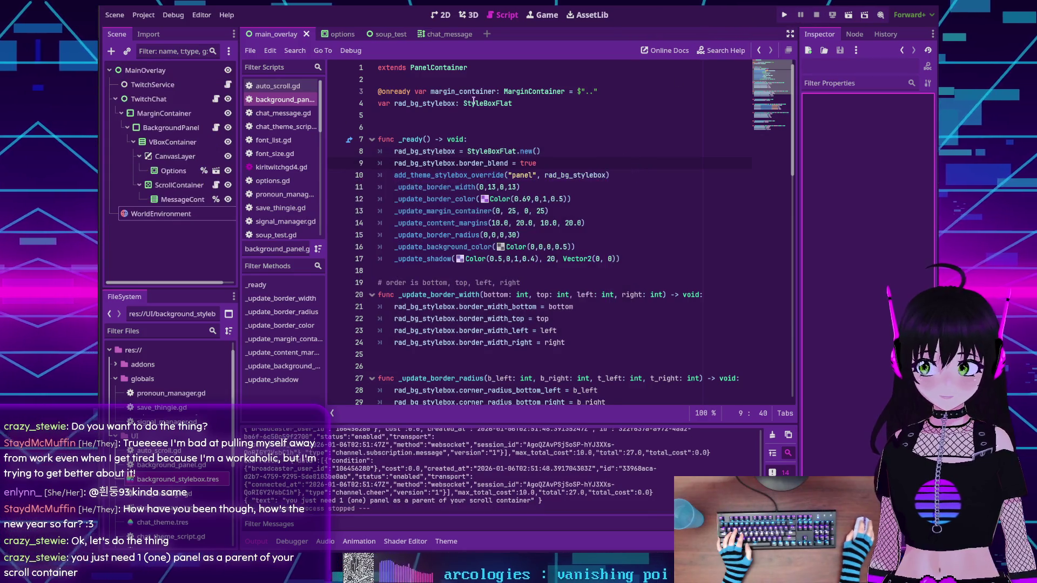
{"action": "left_click", "coordinate": [166, 186]}
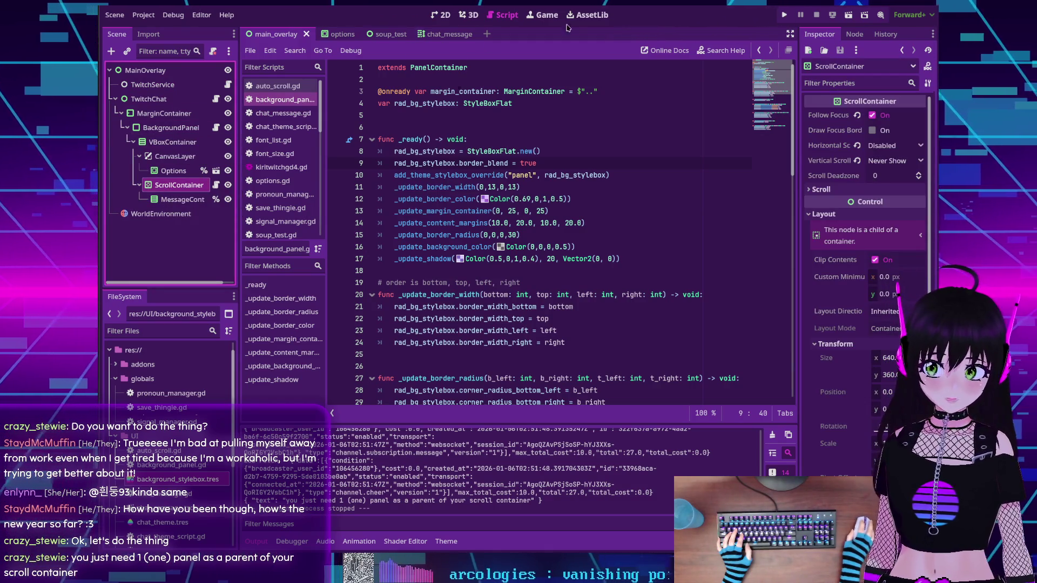
In 2D view, add a Panel child under VBoxContainer and drag ScrollContainer into it
{"action": "left_click", "coordinate": [440, 15]}
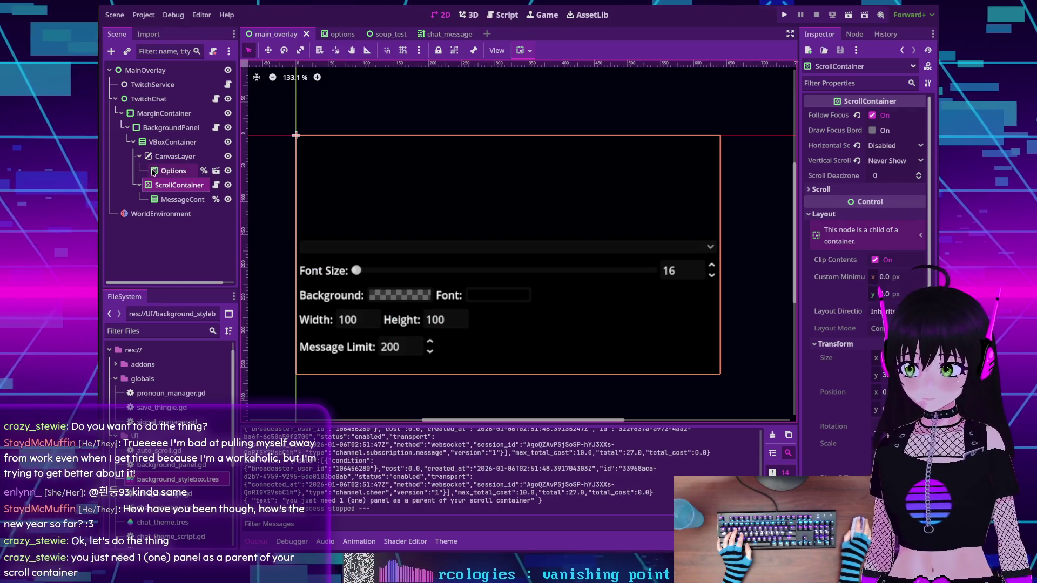
{"action": "left_click", "coordinate": [168, 193]}
{"action": "left_click", "coordinate": [168, 189]}
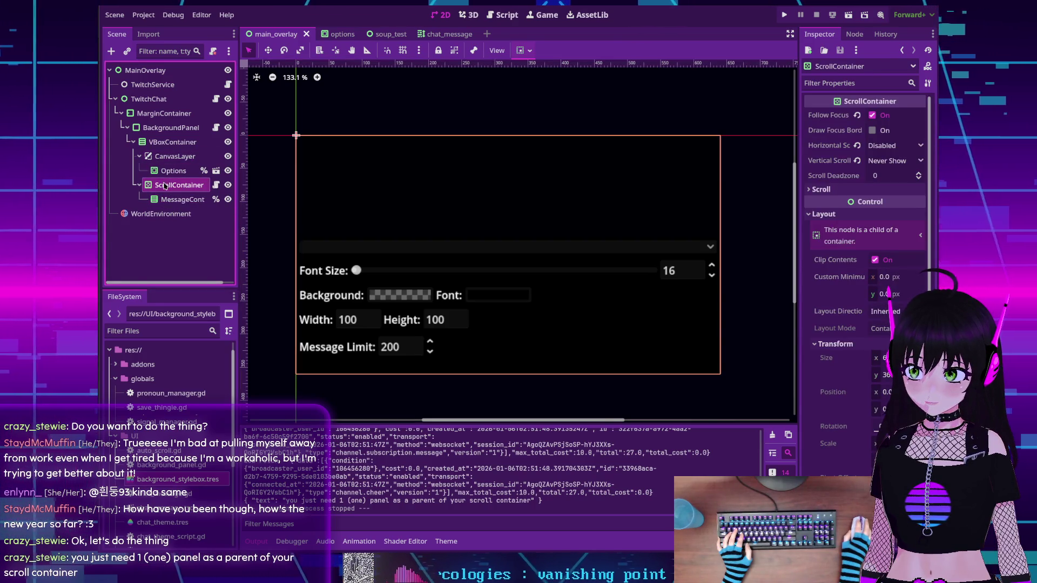
{"action": "left_click", "coordinate": [161, 142]}
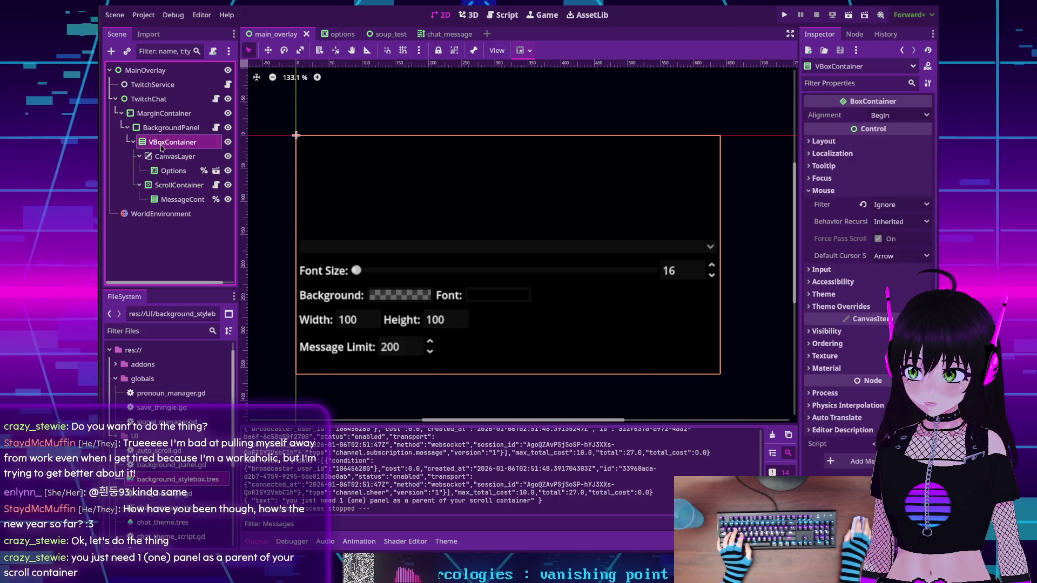
{"action": "key", "text": "ctrl+a"}
{"action": "type", "text": "pane"}
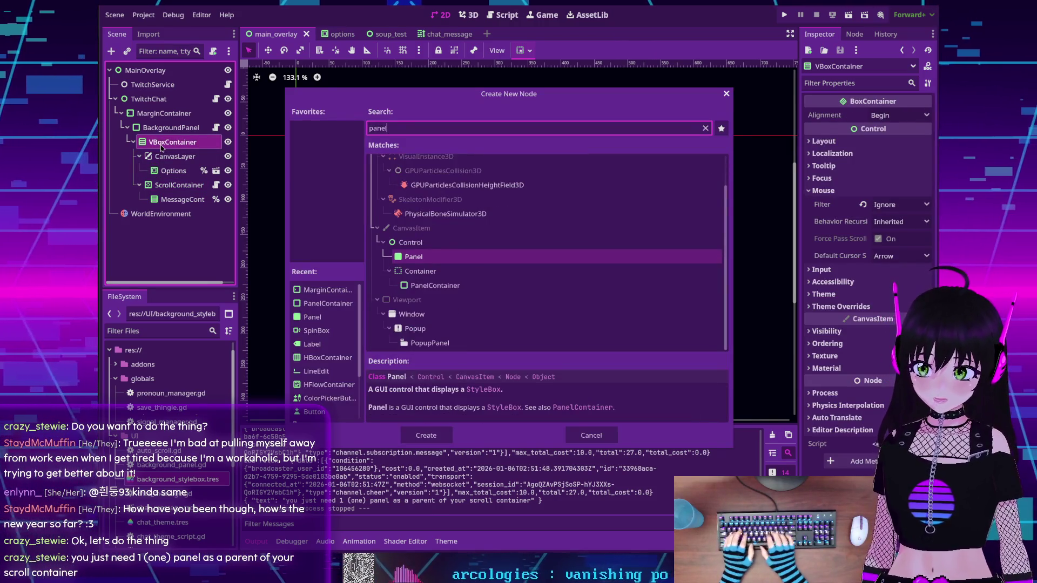
{"action": "key", "text": "Return"}
{"action": "left_click_drag", "start_coordinate": [164, 189], "coordinate": [166, 214]}
{"action": "left_click", "coordinate": [168, 185]}
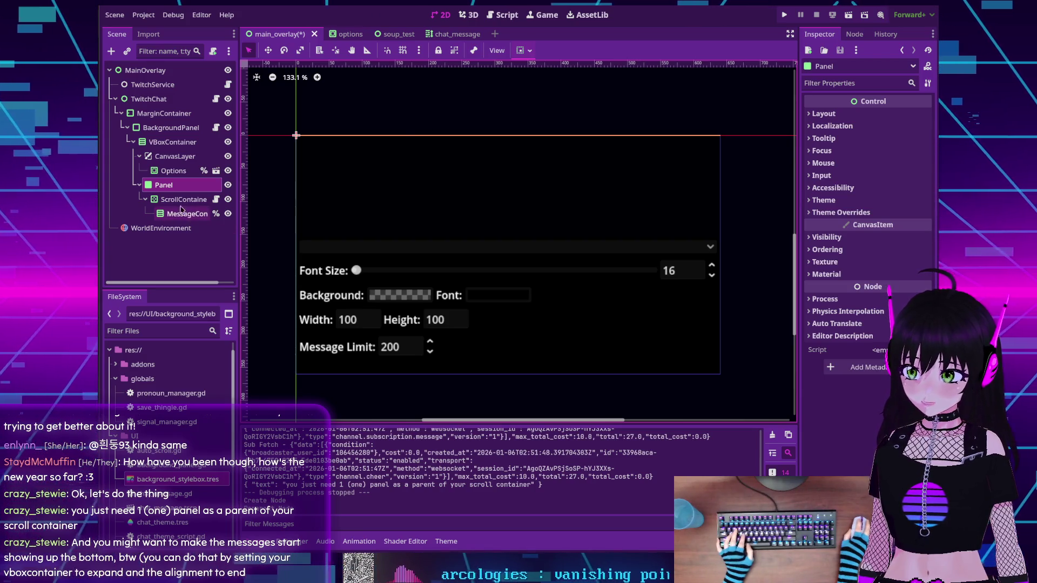
Change VBoxContainer's Alignment from Begin to End and expand its Layout > Container Sizing settings
{"action": "left_click", "coordinate": [172, 142]}
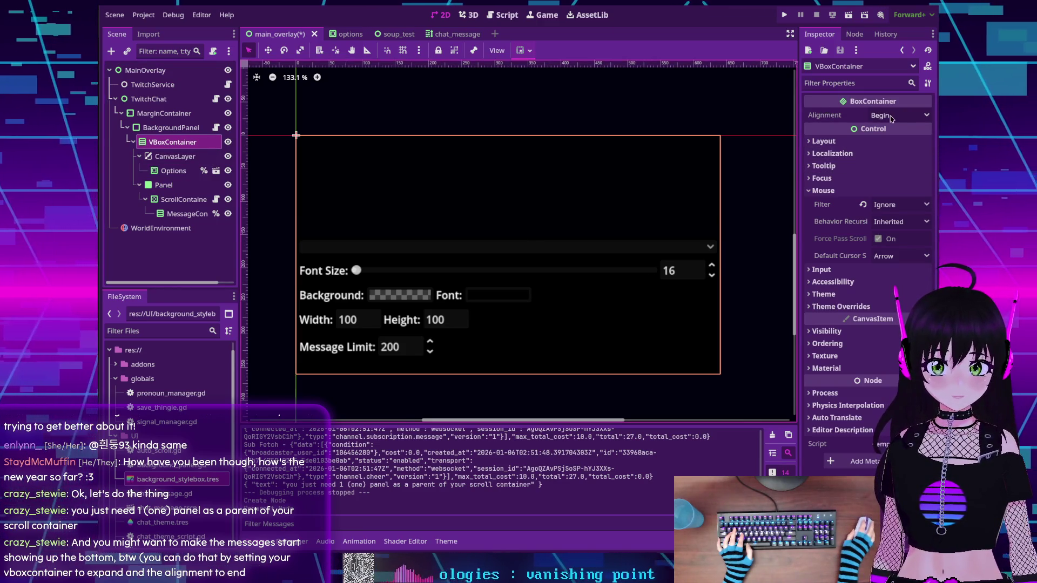
{"action": "left_click", "coordinate": [896, 115]}
{"action": "left_click", "coordinate": [877, 158]}
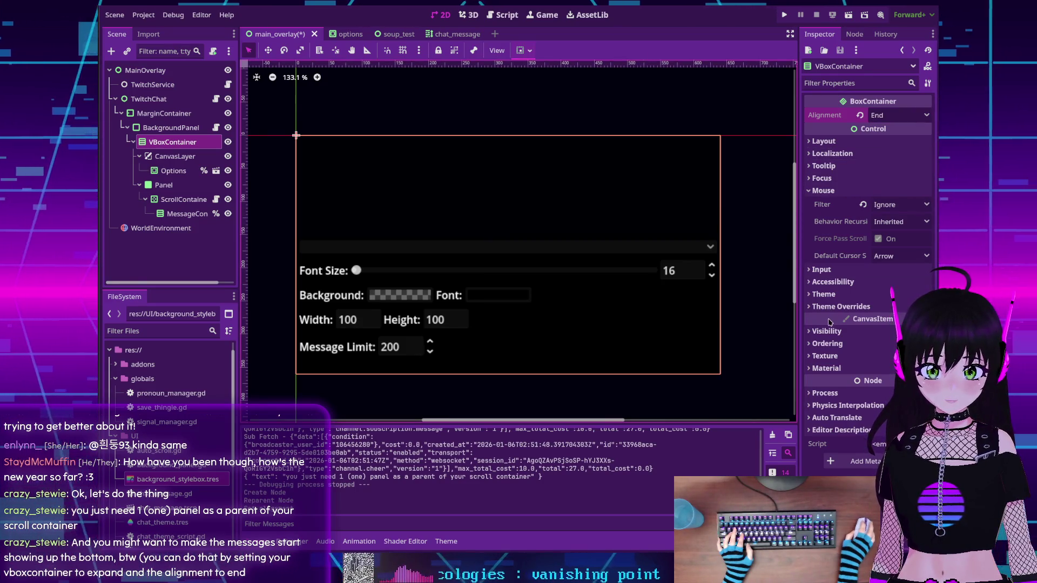
{"action": "left_click", "coordinate": [824, 141]}
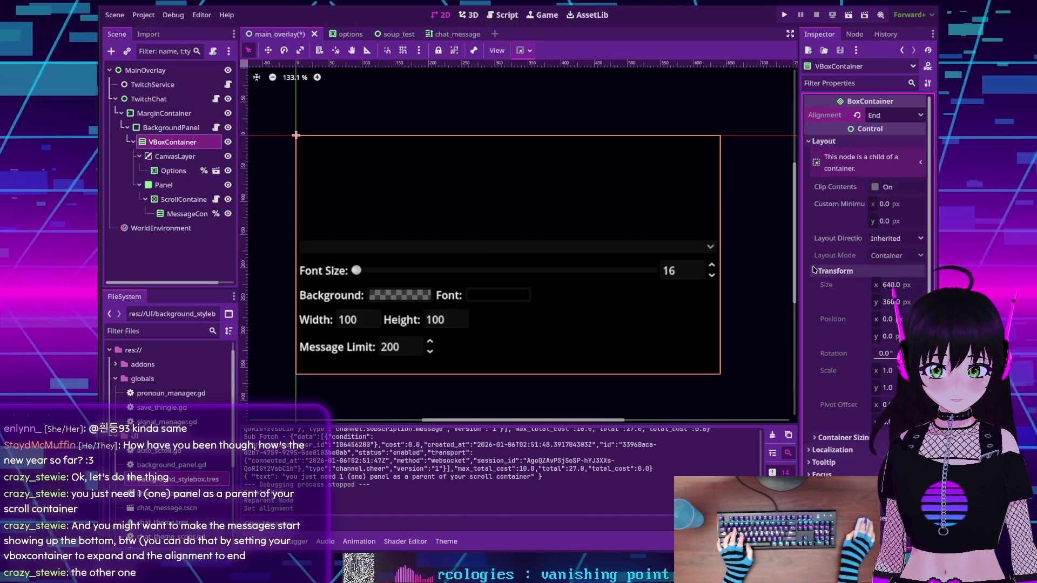
{"action": "left_click", "coordinate": [834, 271]}
{"action": "left_click", "coordinate": [843, 285]}
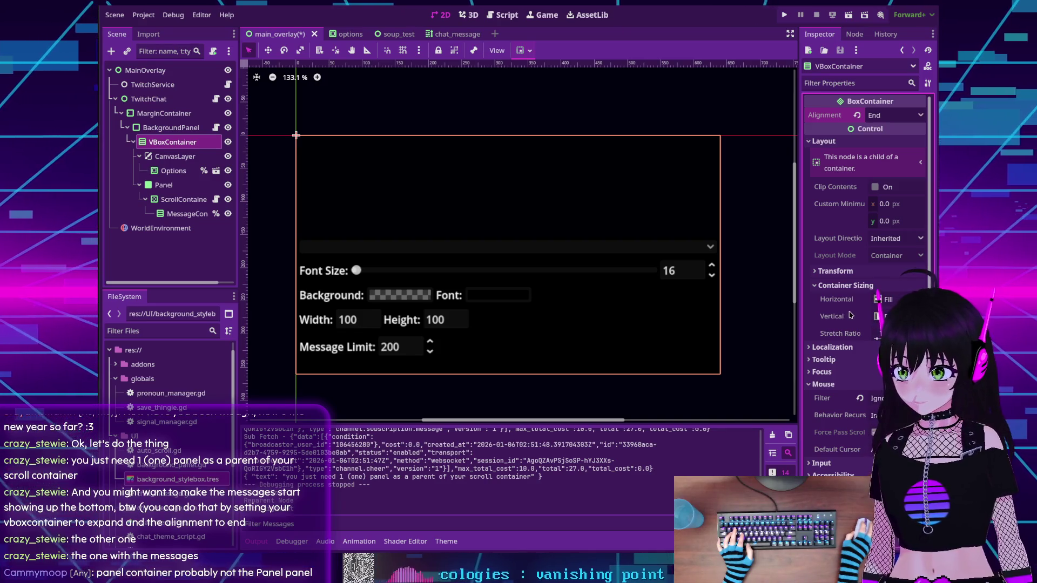
{"action": "mouse_move", "coordinate": [850, 314]}
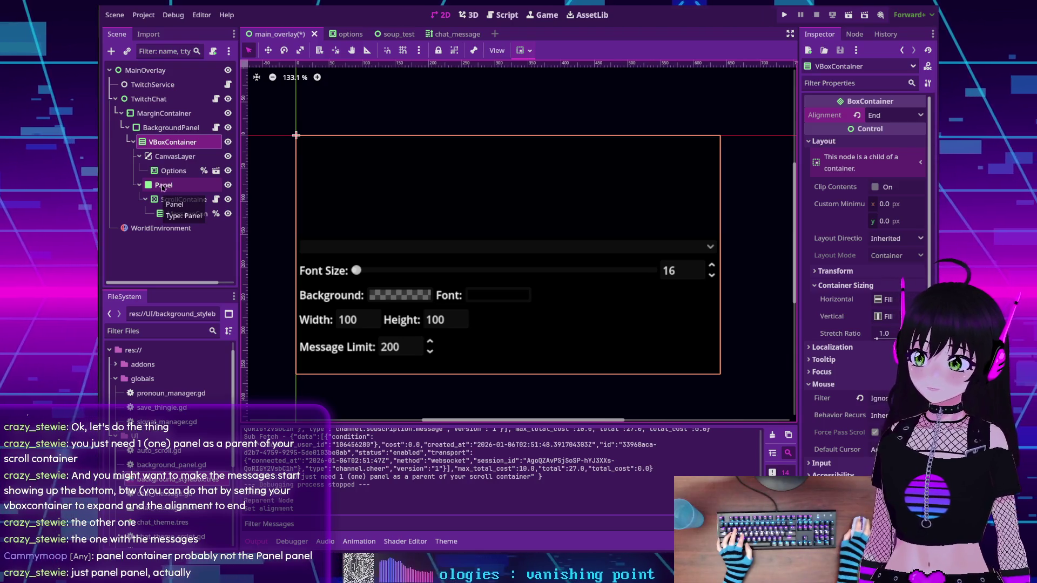
With Panel selected, run the project with F5 to check the layout, then stop the game
{"action": "left_click", "coordinate": [164, 186]}
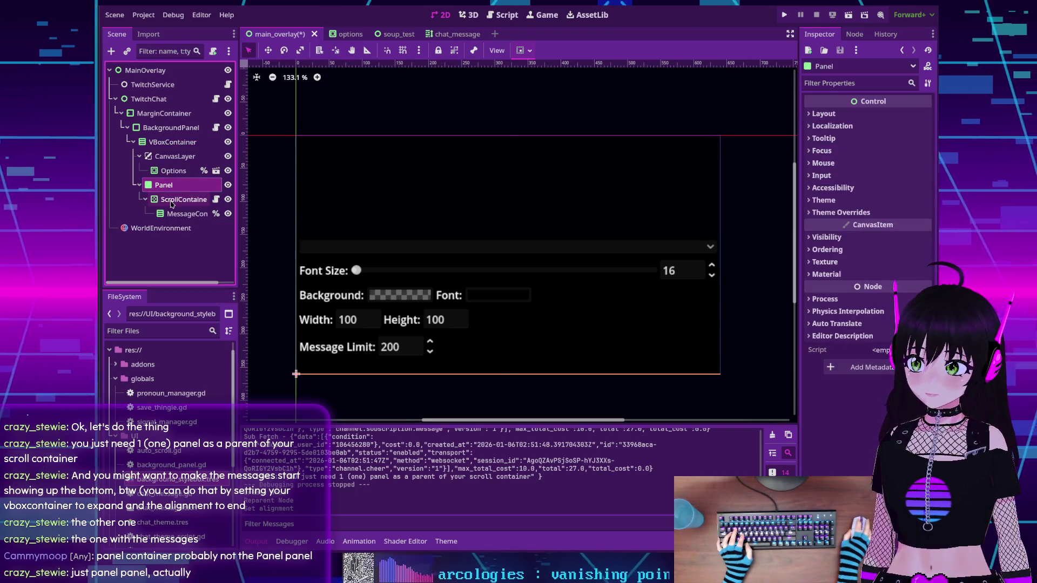
{"action": "left_click", "coordinate": [171, 200]}
{"action": "left_click", "coordinate": [165, 186]}
{"action": "left_click", "coordinate": [167, 199]}
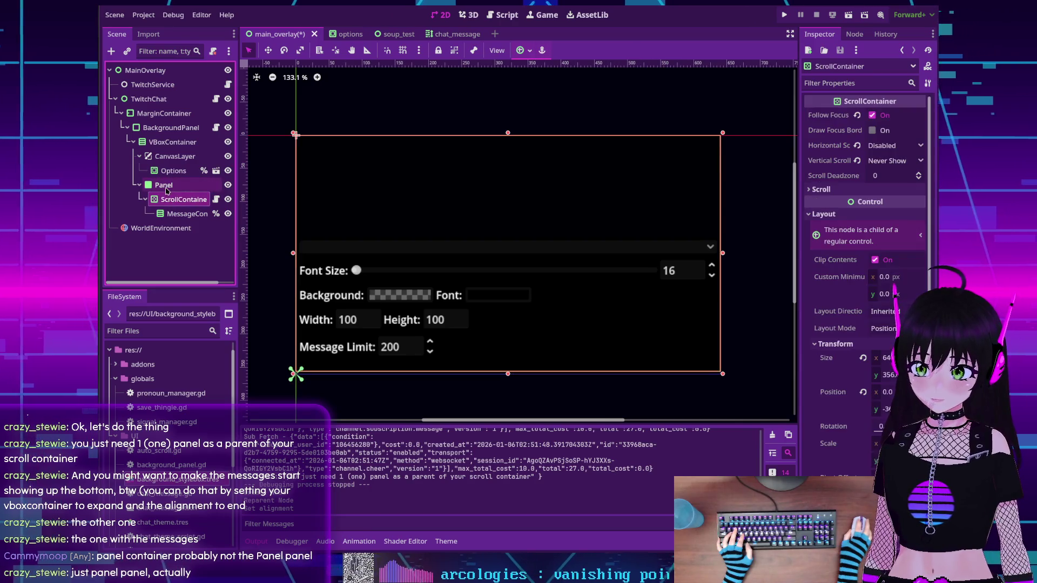
{"action": "left_click", "coordinate": [166, 186]}
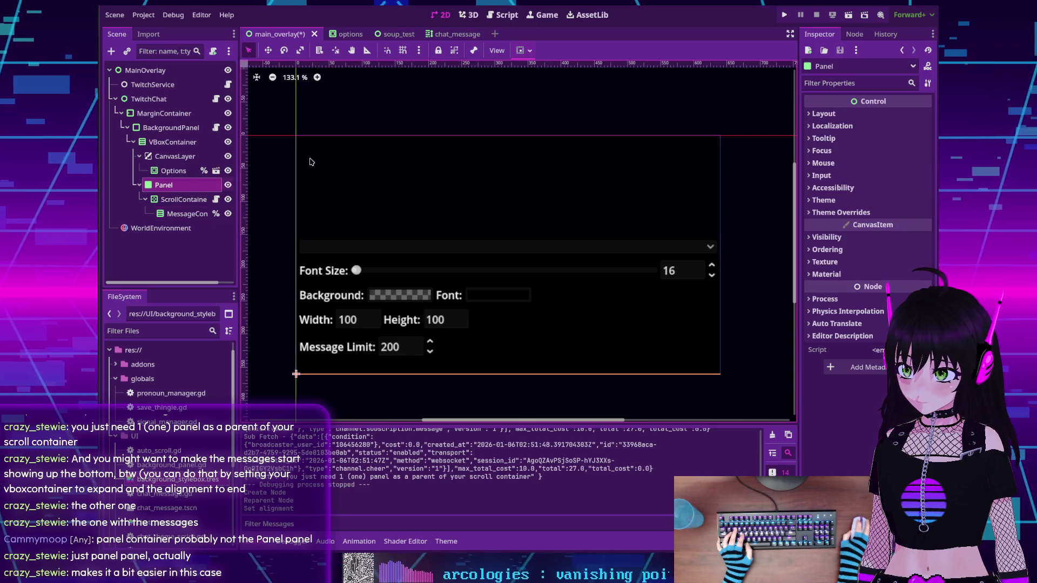
{"action": "key", "text": "F5"}
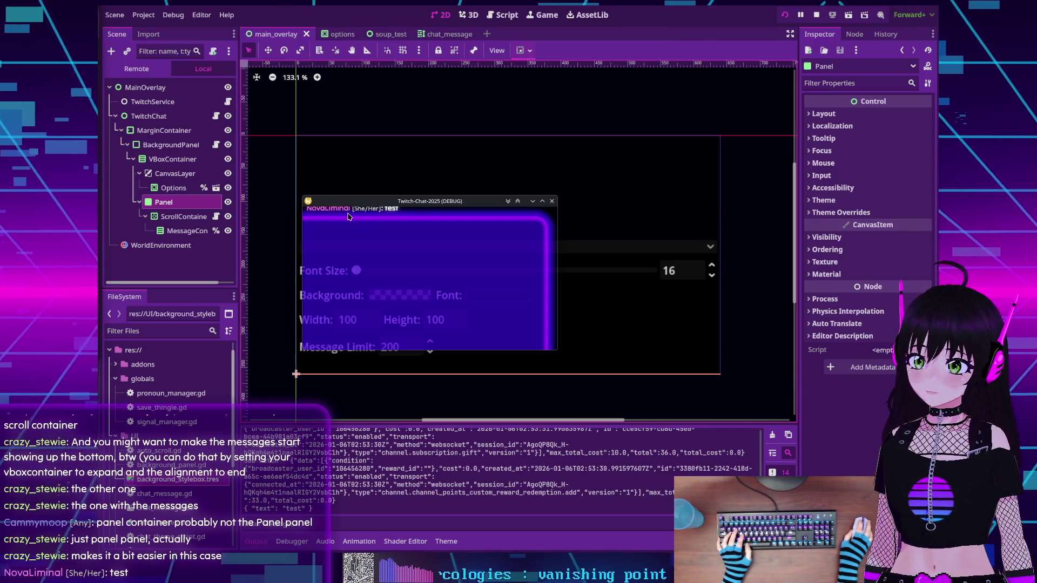
{"action": "left_click", "coordinate": [817, 15]}
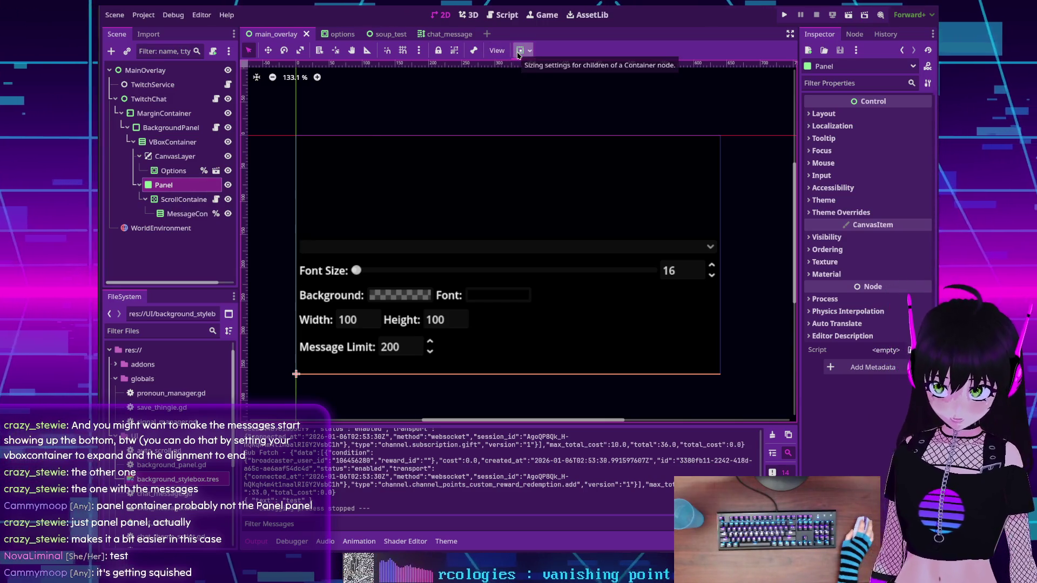
{"action": "scroll", "coordinate": [502, 211], "scroll_direction": "down", "scroll_amount": 4}
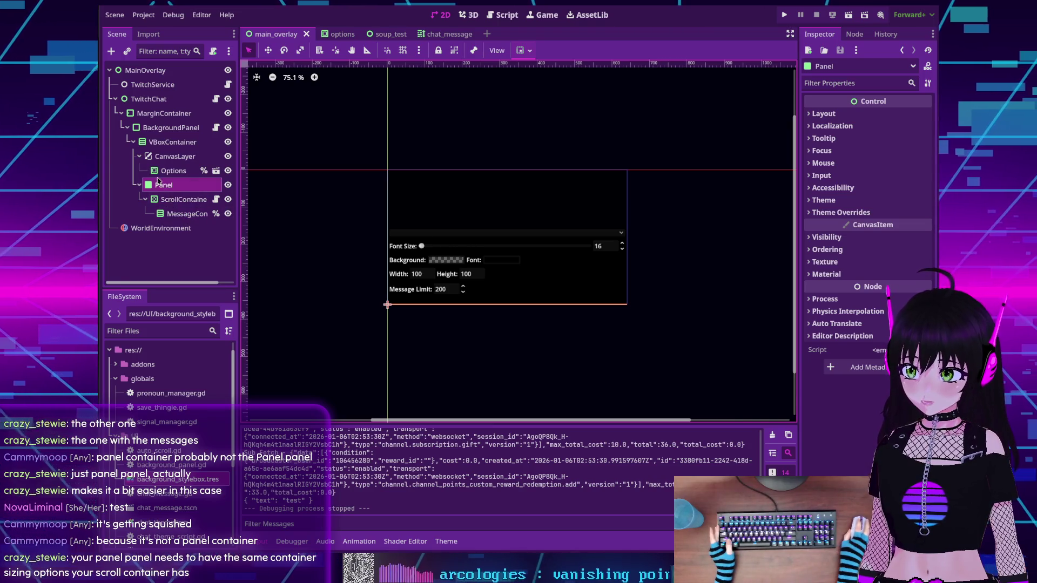
{"action": "left_click", "coordinate": [169, 200]}
Give the Panel vertical Expand and Fill plus horizontal Fill sizing, then run the project
{"action": "left_click", "coordinate": [163, 184]}
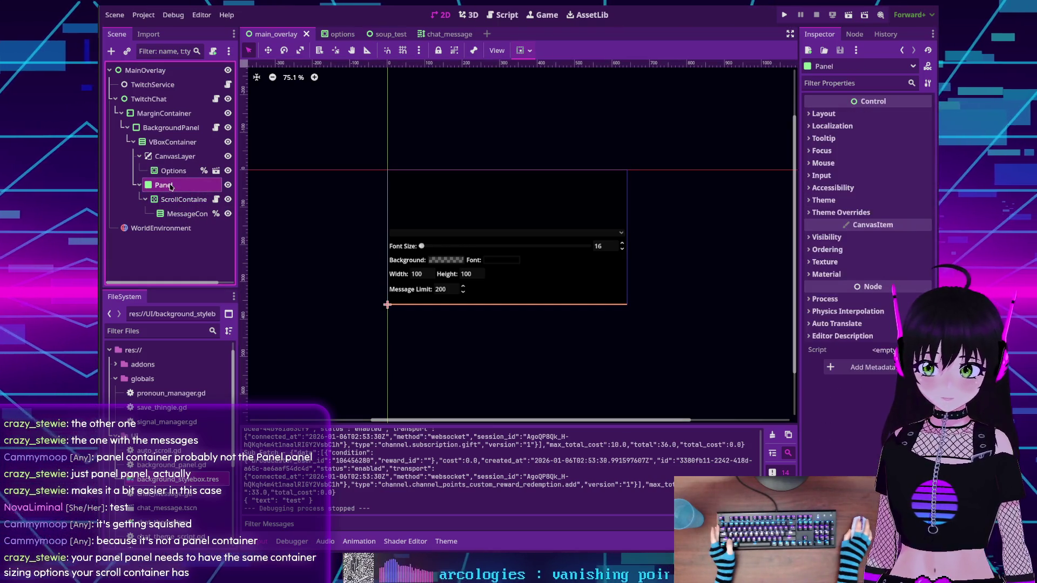
{"action": "left_click", "coordinate": [522, 50]}
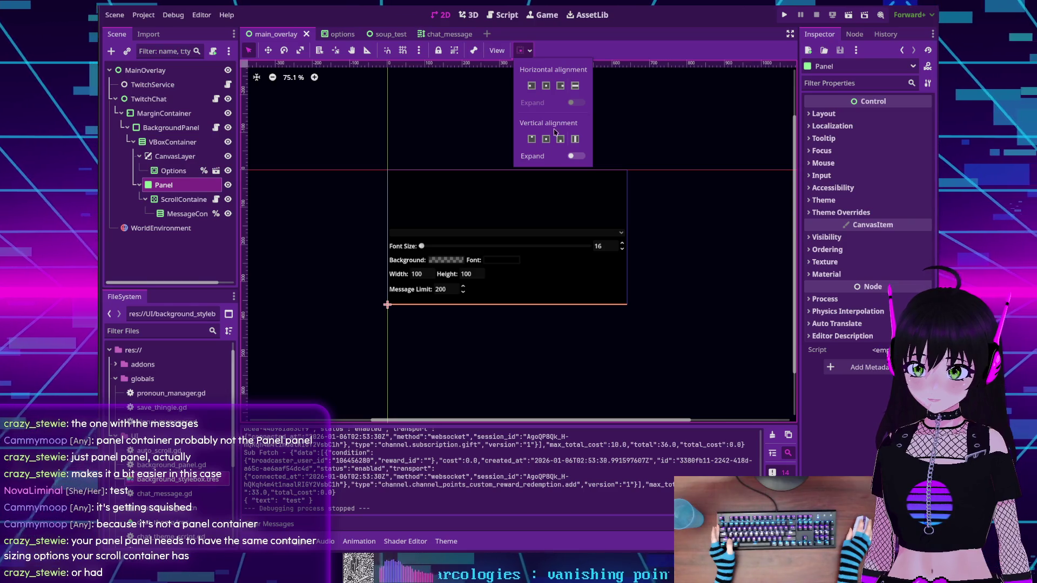
{"action": "left_click", "coordinate": [577, 156]}
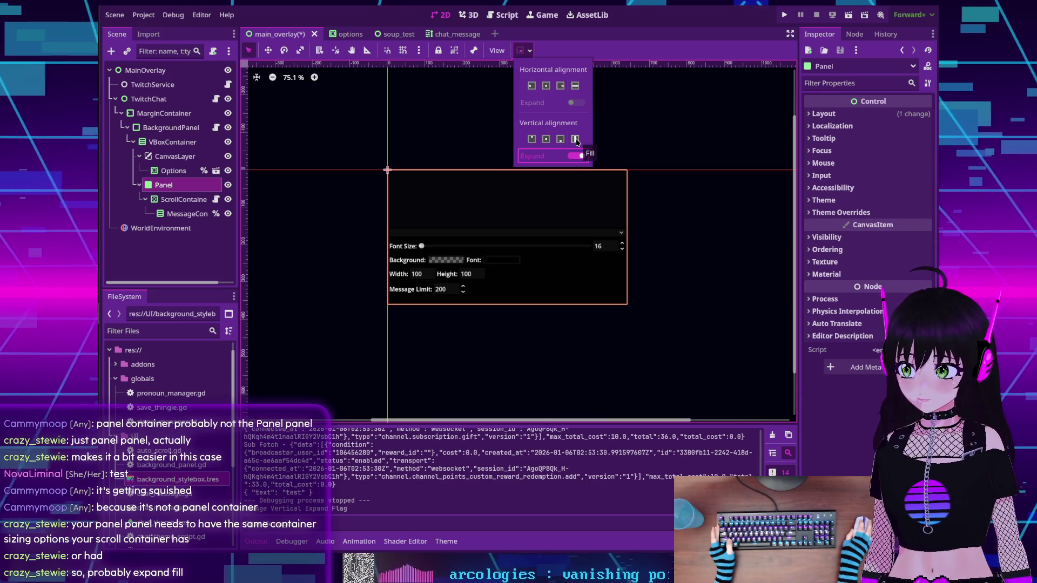
{"action": "left_click", "coordinate": [576, 139]}
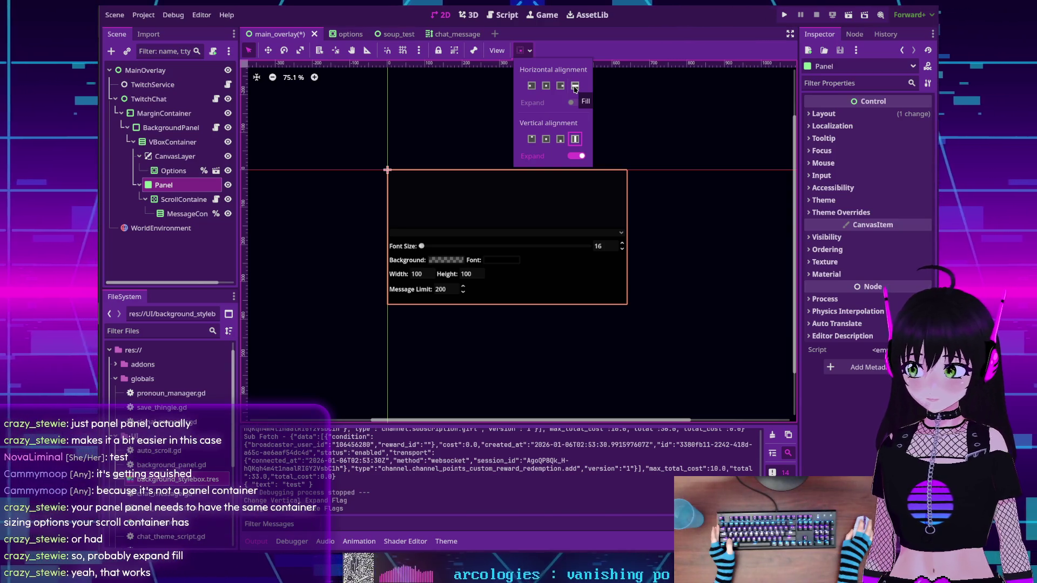
{"action": "left_click", "coordinate": [575, 87]}
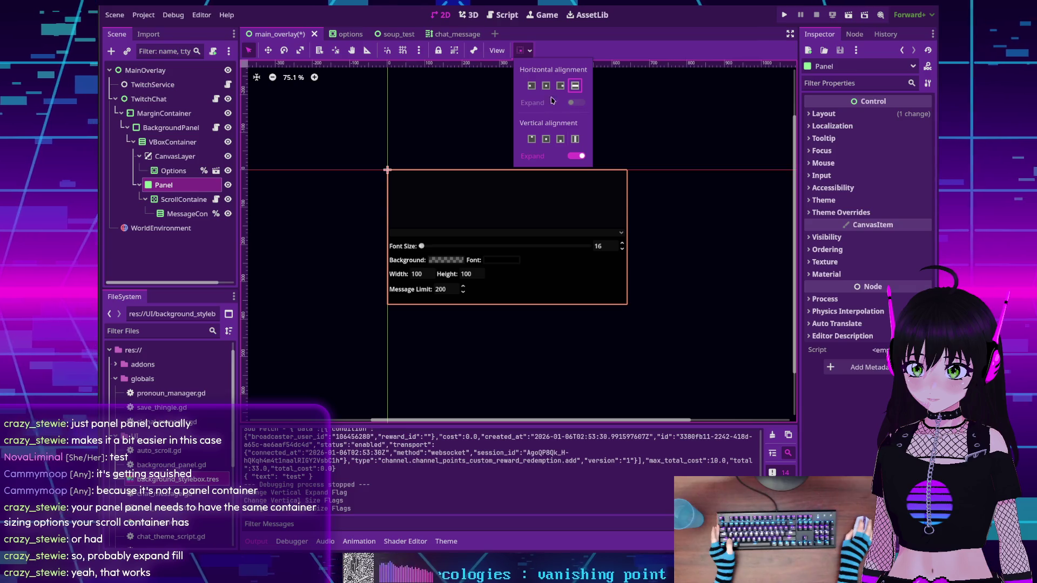
{"action": "left_click", "coordinate": [784, 15]}
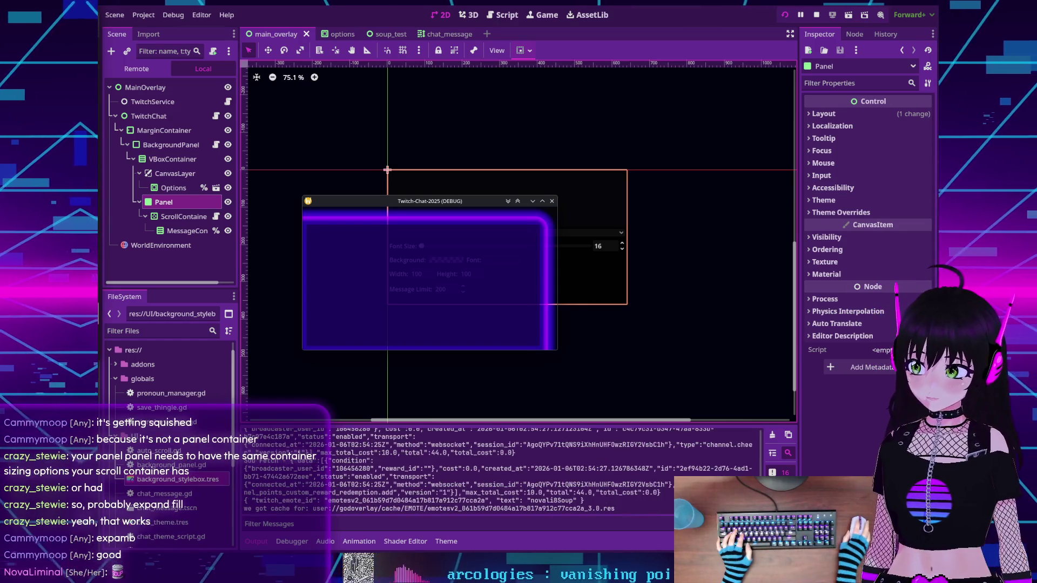
Apply the Full Rect anchor preset to ScrollContainer, then select MessageContainer
{"action": "mouse_move", "coordinate": [419, 202]}
{"action": "left_mouse_down"}
{"action": "mouse_move", "coordinate": [438, 170]}
{"action": "mouse_move", "coordinate": [474, 149]}
{"action": "mouse_move", "coordinate": [482, 158]}
{"action": "left_mouse_up"}
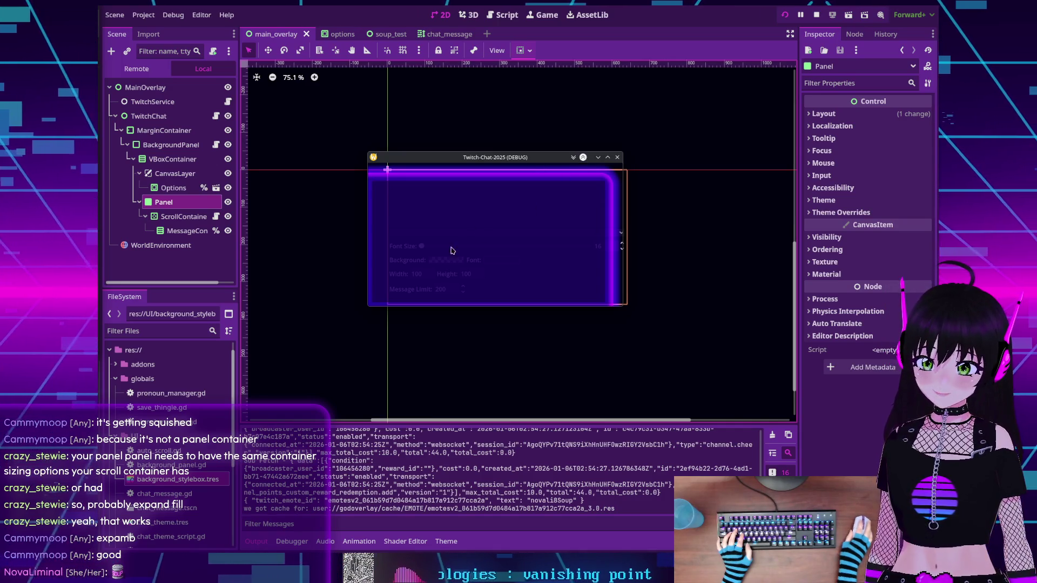
{"action": "mouse_move", "coordinate": [411, 162]}
{"action": "left_mouse_down"}
{"action": "mouse_move", "coordinate": [374, 102]}
{"action": "mouse_move", "coordinate": [328, 92]}
{"action": "left_mouse_up"}
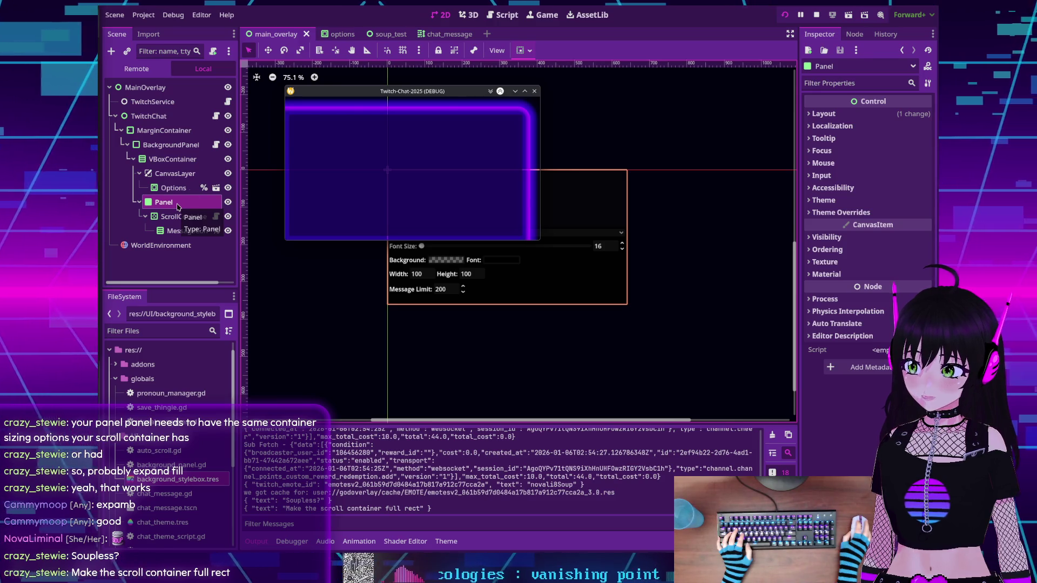
{"action": "left_click", "coordinate": [181, 218]}
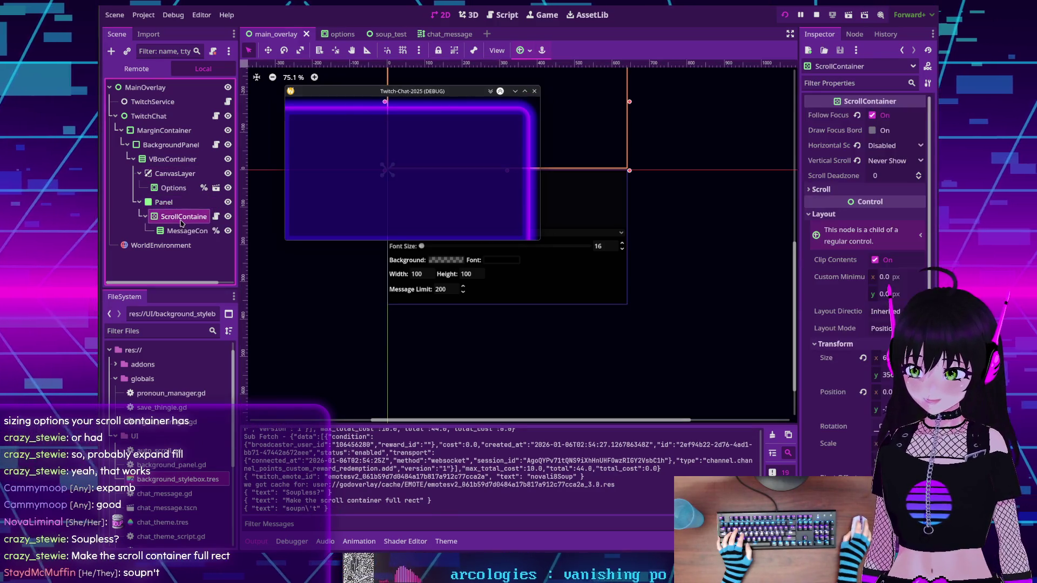
{"action": "left_click", "coordinate": [521, 49]}
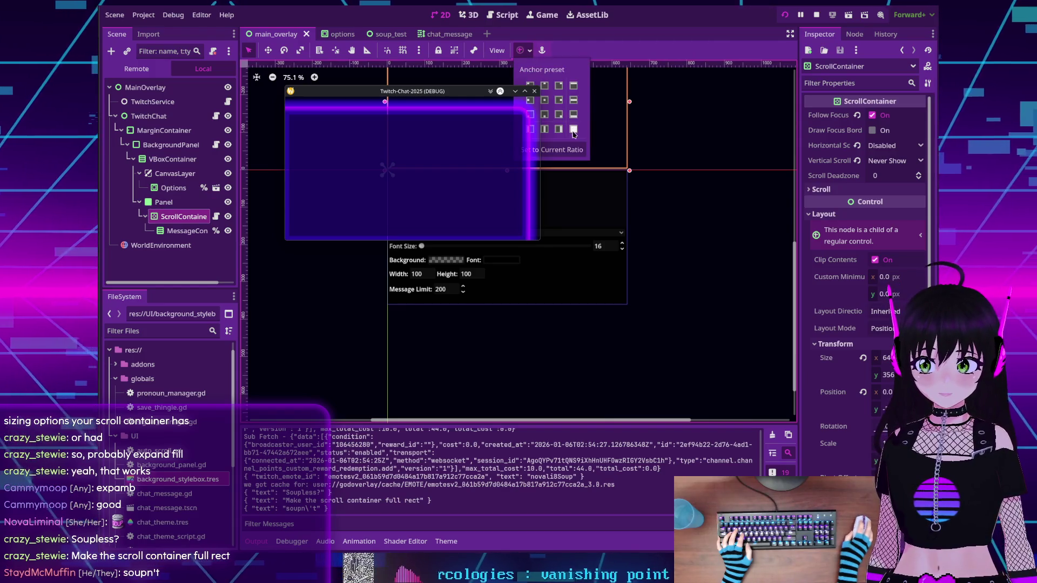
{"action": "left_click", "coordinate": [573, 129]}
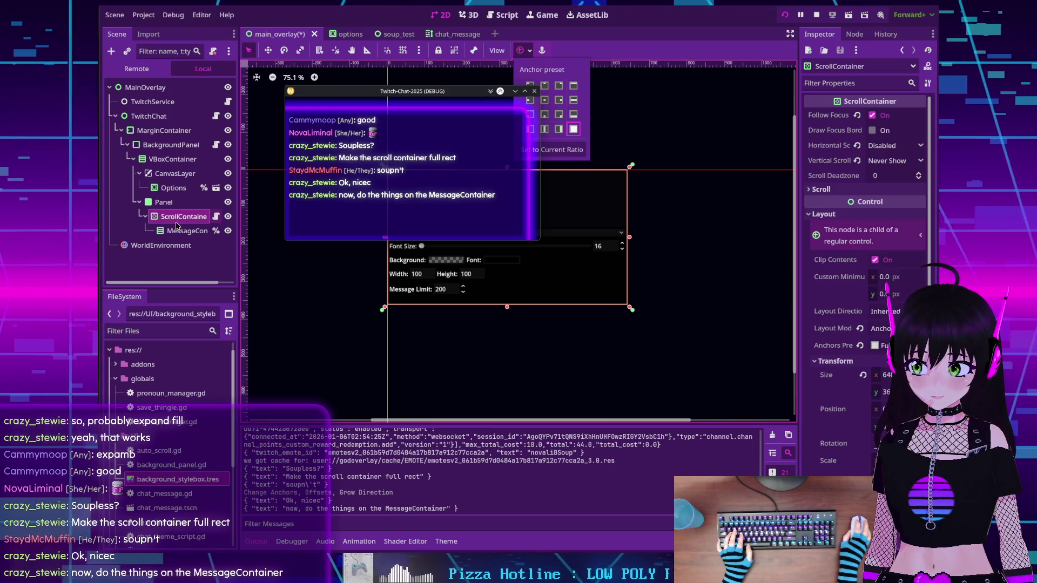
{"action": "left_click", "coordinate": [181, 230]}
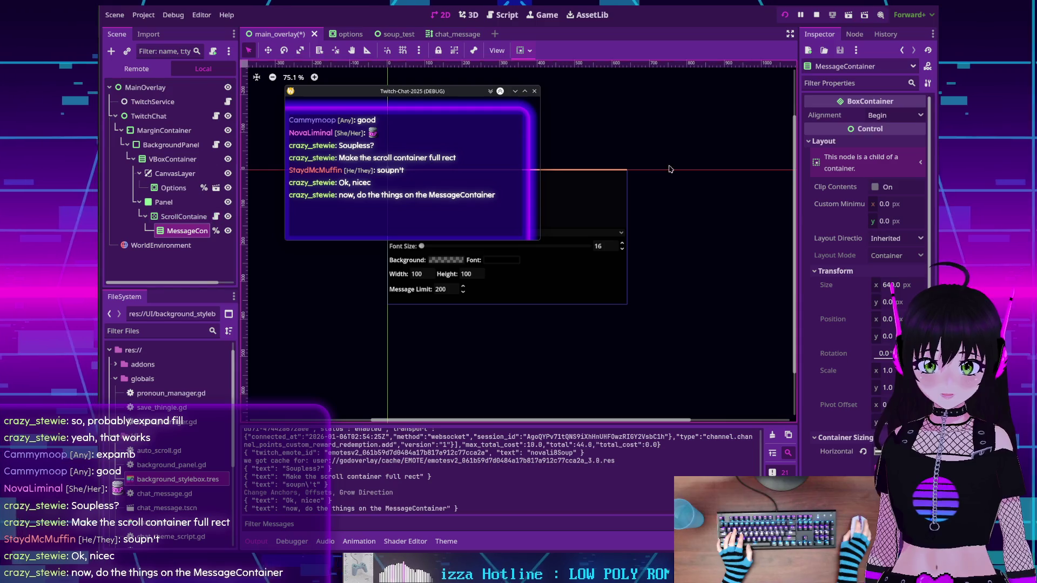
Set MessageContainer's Alignment to End, reset VBoxContainer's to Begin, and rerun the overlay
{"action": "left_click", "coordinate": [891, 116]}
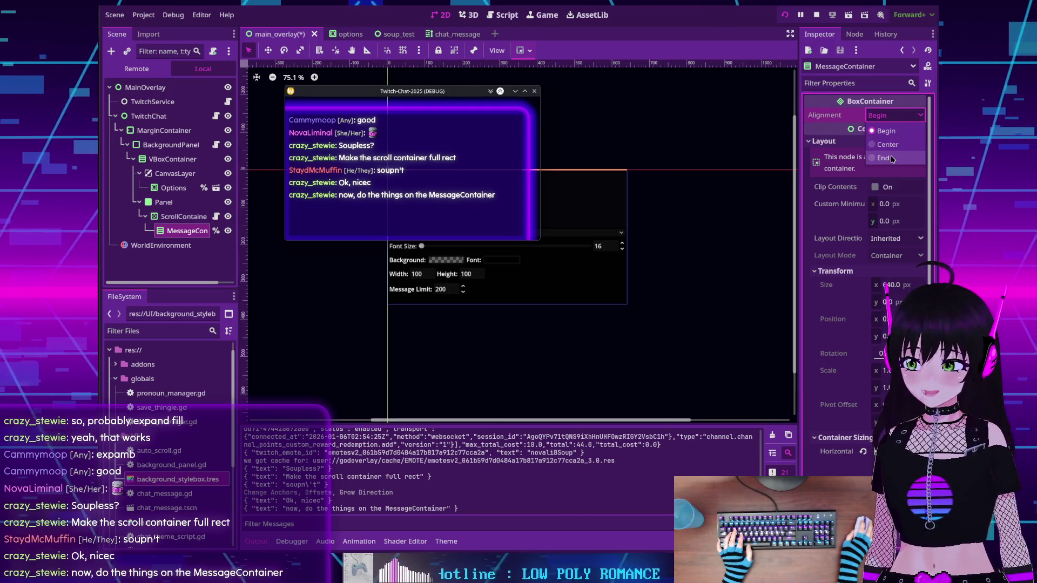
{"action": "left_click", "coordinate": [892, 159]}
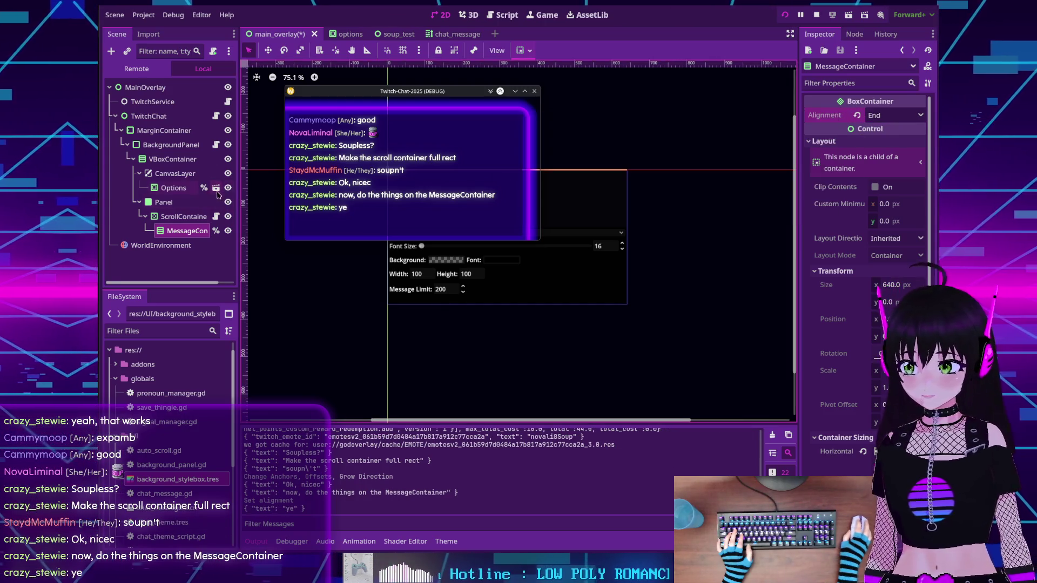
{"action": "left_click", "coordinate": [156, 159]}
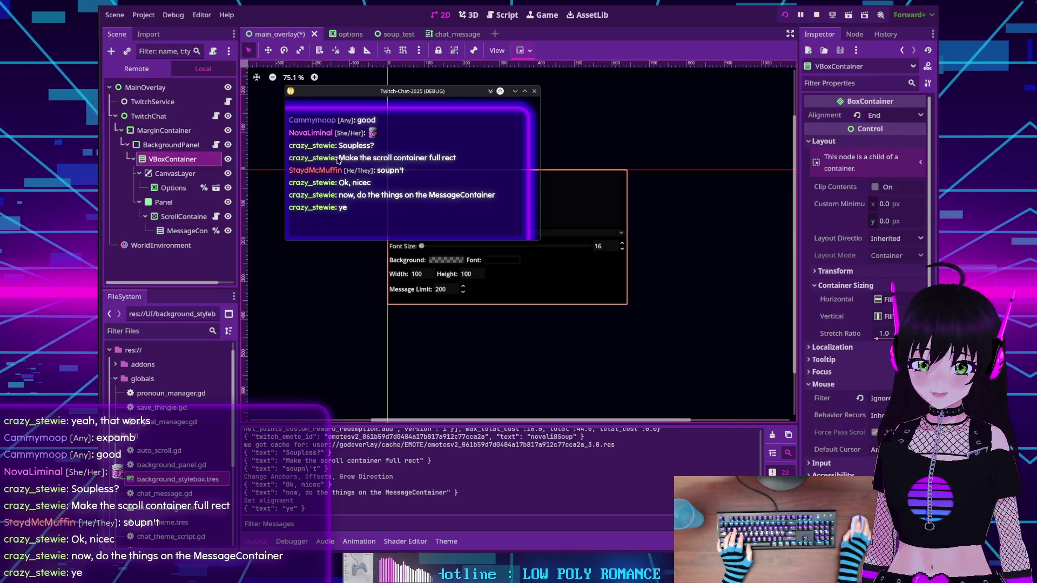
{"action": "left_click", "coordinate": [856, 115]}
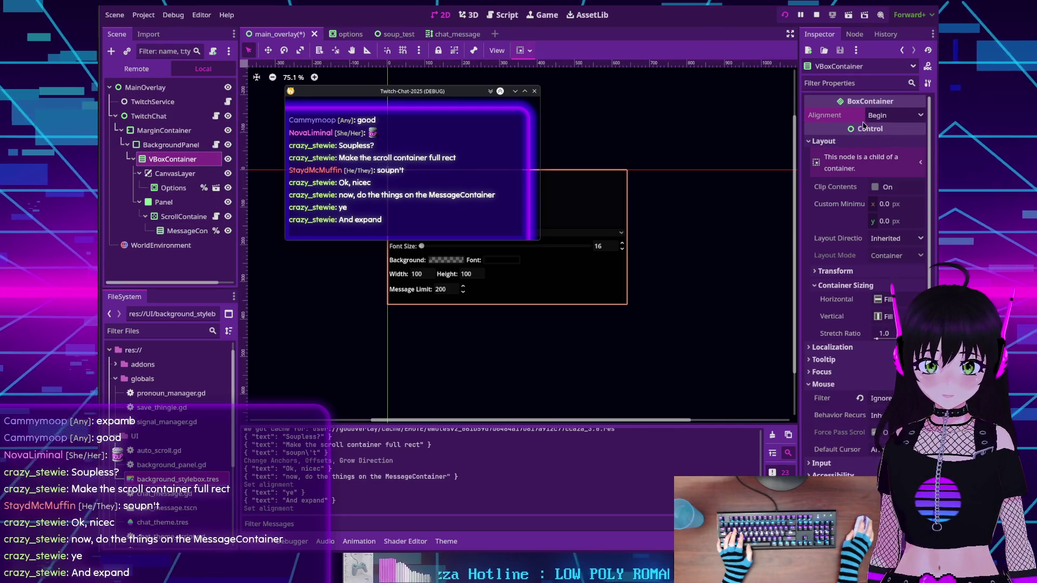
{"action": "left_click", "coordinate": [186, 232]}
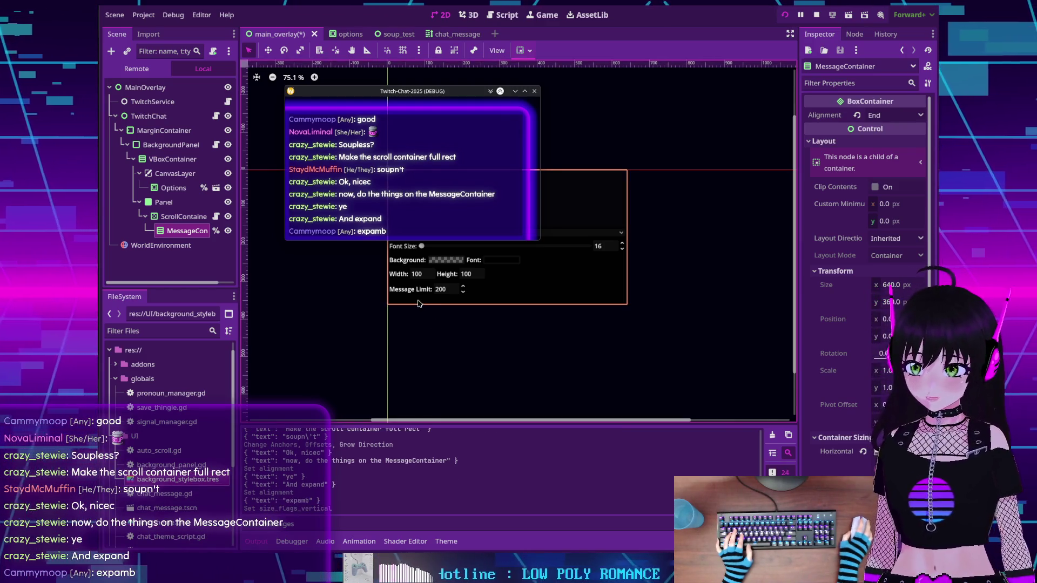
{"action": "left_click", "coordinate": [785, 16]}
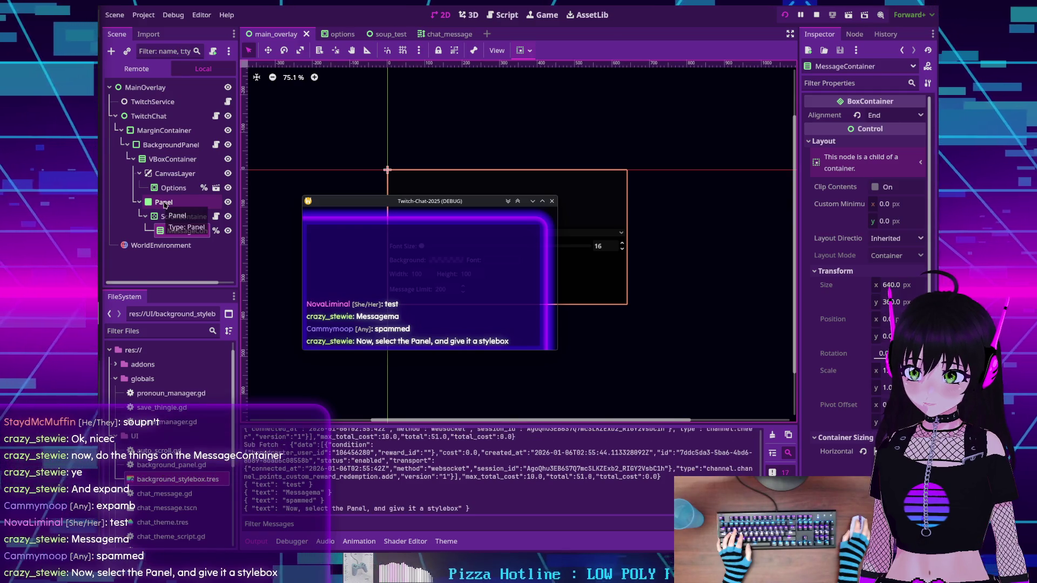
Assign a New StyleBoxFlat to the Panel's Styles override and set its BG Color to white (ffffff)
{"action": "key", "text": "Up"}
{"action": "key", "text": "Up"}
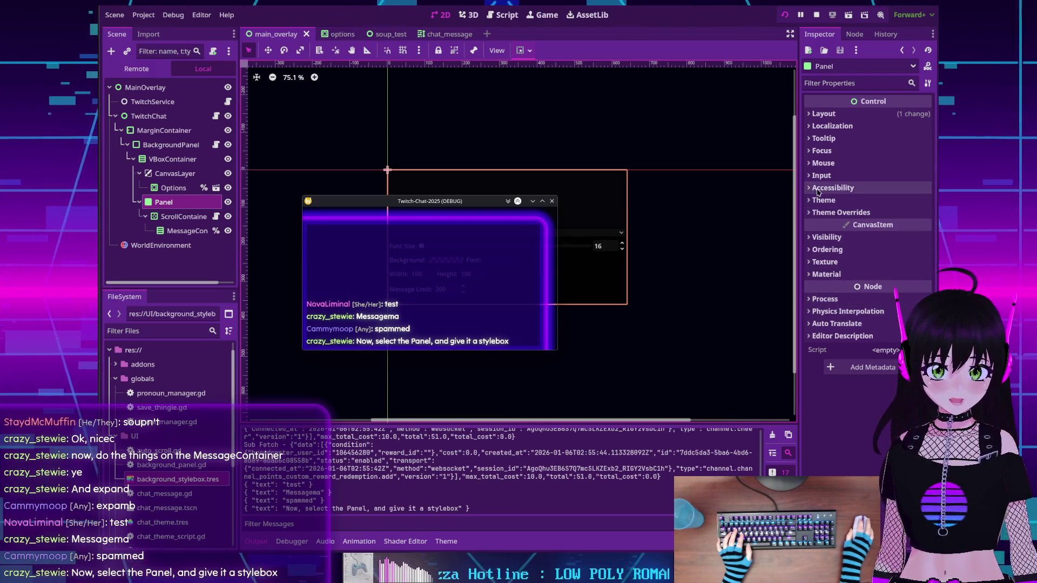
{"action": "left_click", "coordinate": [820, 212]}
{"action": "left_click", "coordinate": [822, 225]}
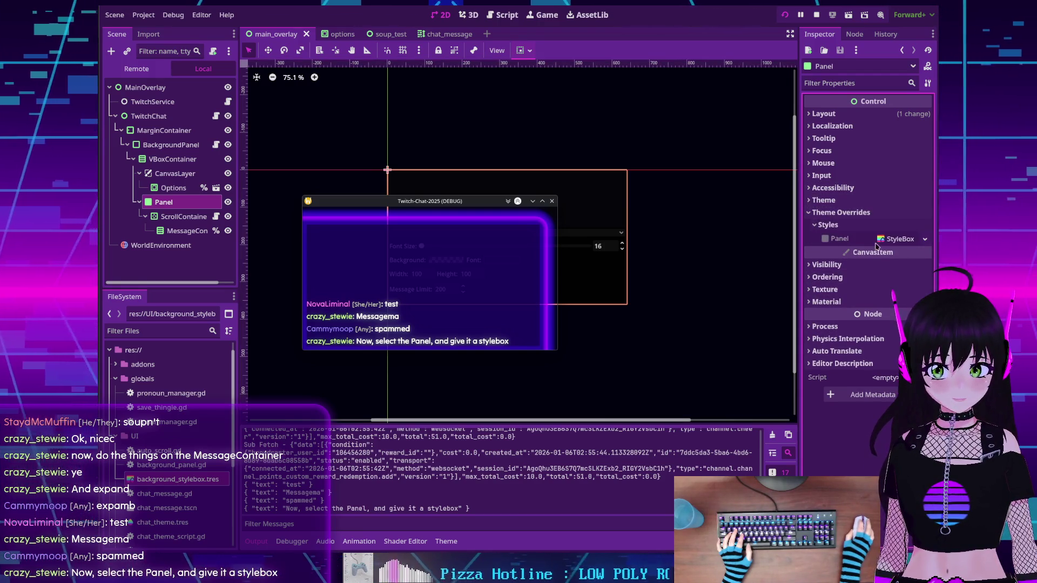
{"action": "left_click", "coordinate": [917, 240]}
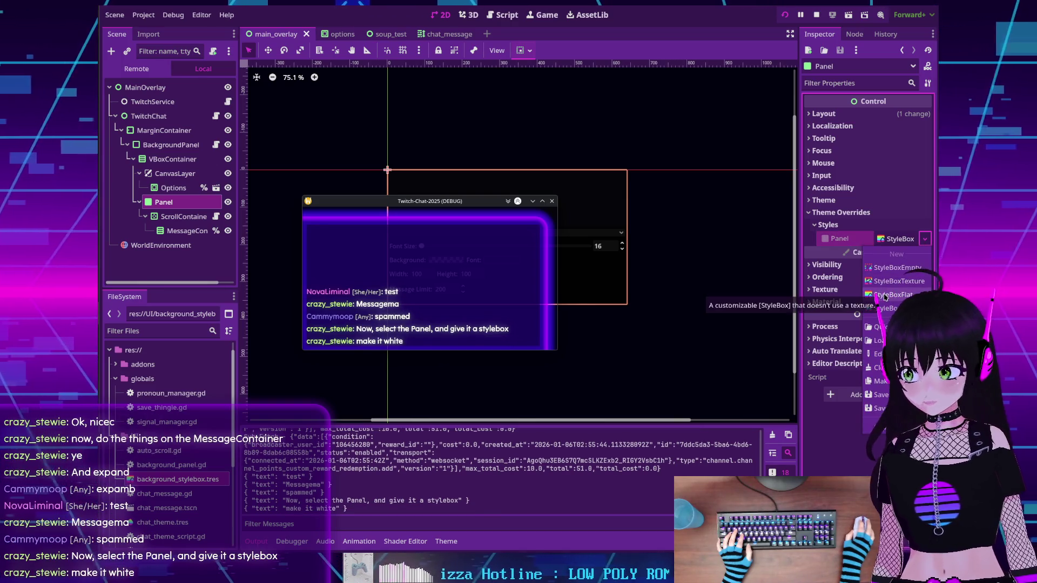
{"action": "left_click", "coordinate": [892, 295]}
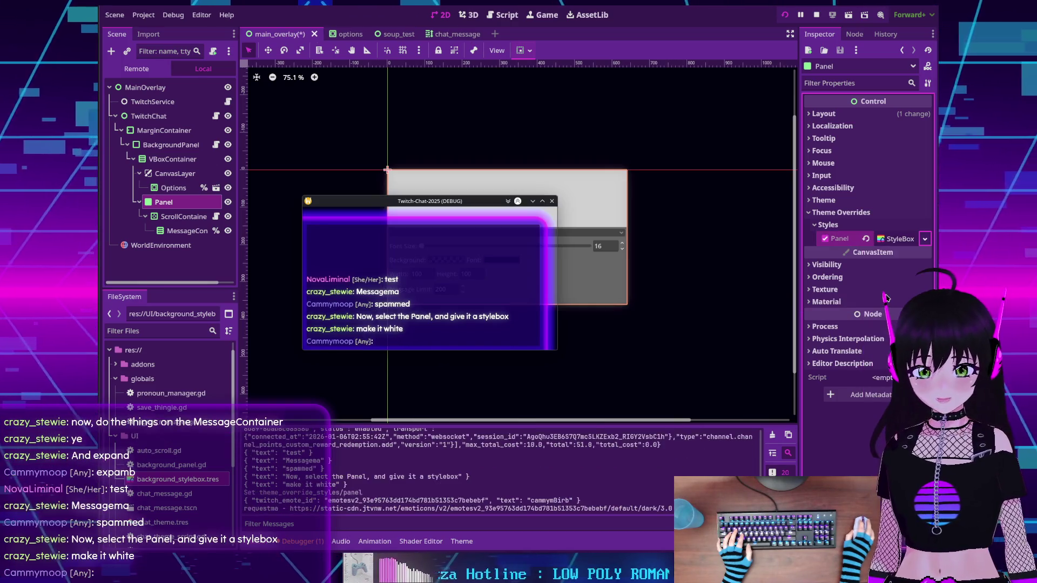
{"action": "left_click", "coordinate": [895, 239]}
{"action": "left_click", "coordinate": [888, 330]}
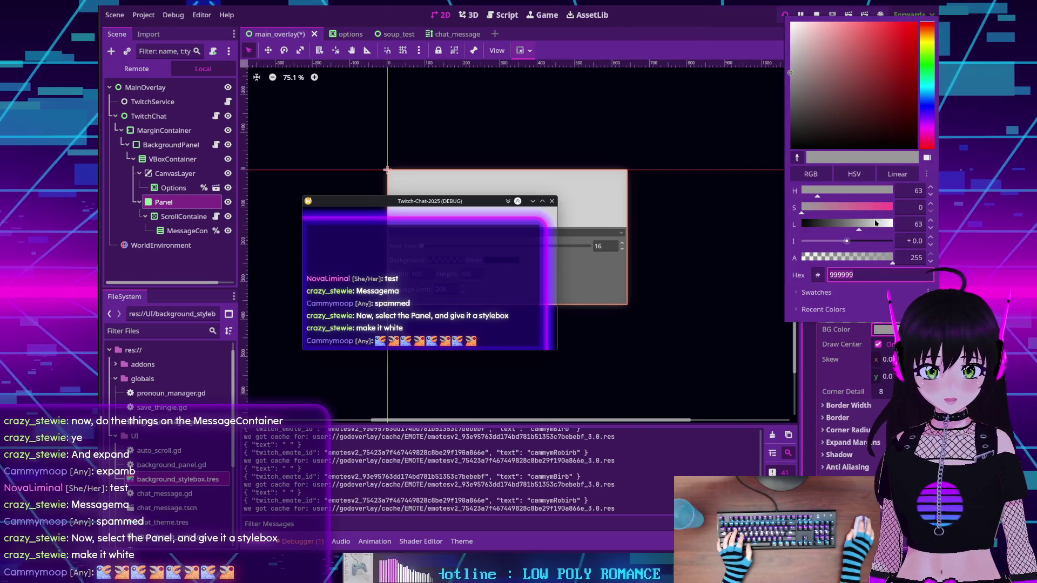
{"action": "left_click_drag", "start_coordinate": [875, 223], "coordinate": [898, 223]}
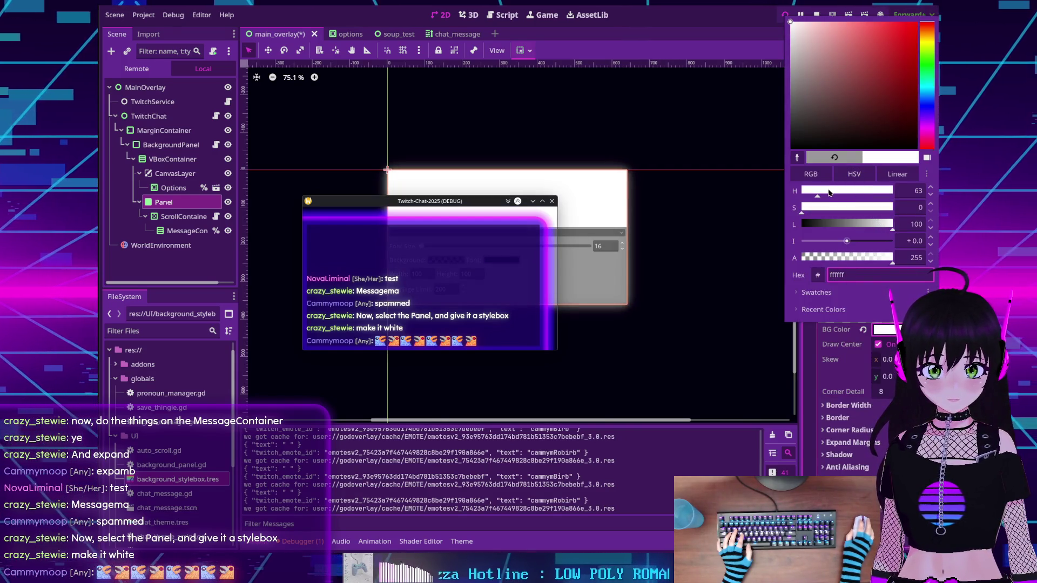
{"action": "left_click", "coordinate": [810, 361]}
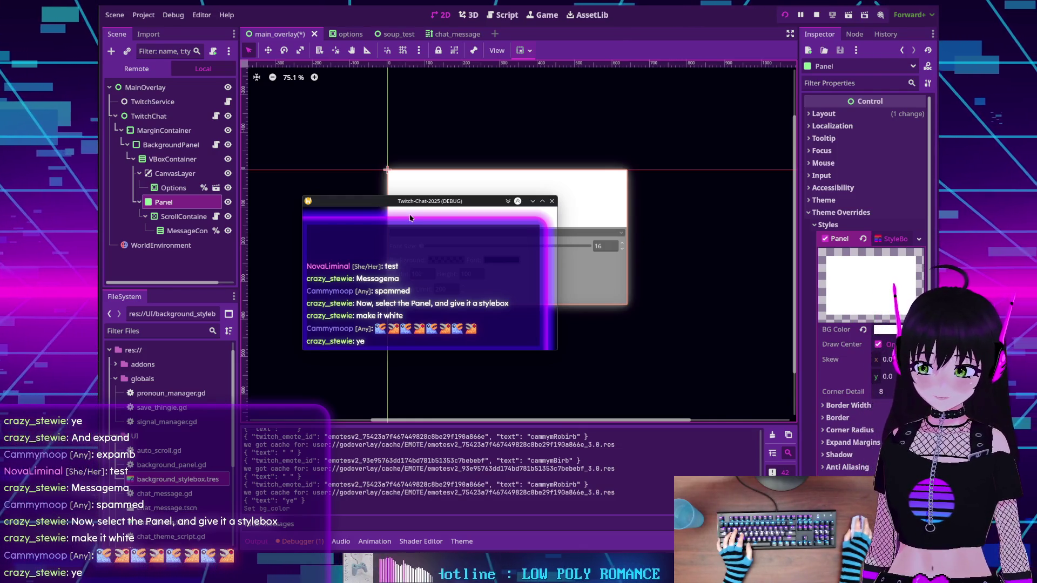
{"action": "mouse_move", "coordinate": [410, 201]}
{"action": "left_mouse_down"}
{"action": "mouse_move", "coordinate": [400, 160]}
{"action": "mouse_move", "coordinate": [411, 172]}
{"action": "mouse_move", "coordinate": [412, 154]}
{"action": "left_mouse_up"}
Set the stylebox's Border Width Top to 16 (after trying 20) and expand the Border section
{"action": "left_click", "coordinate": [843, 405]}
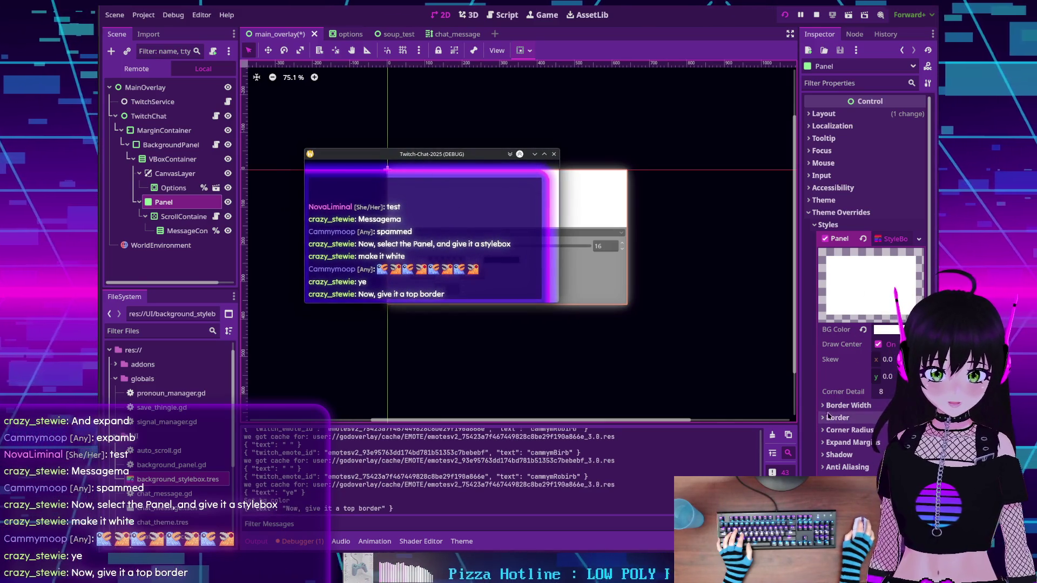
{"action": "left_click", "coordinate": [879, 437]}
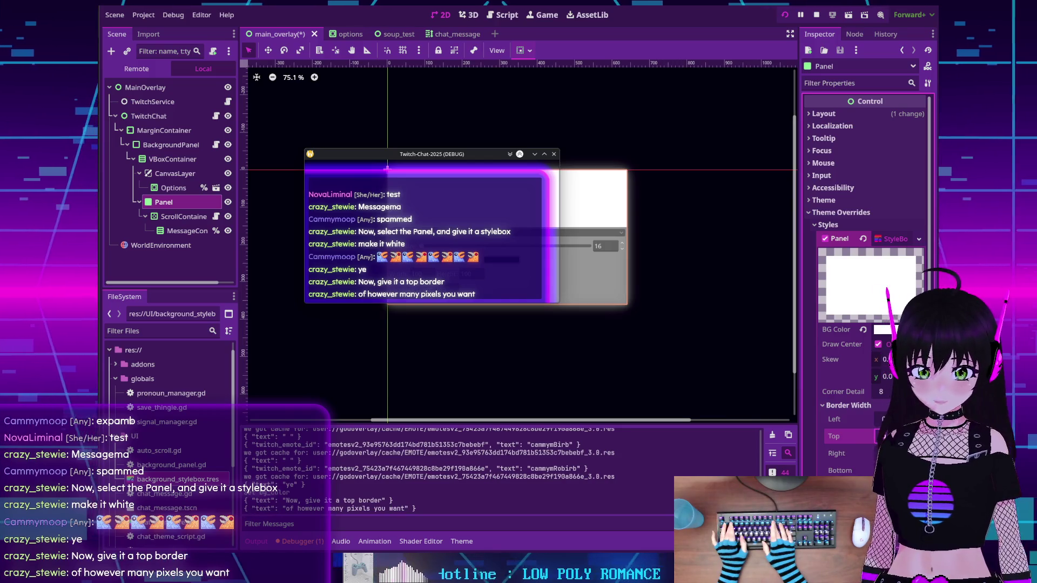
{"action": "type", "text": "20"}
{"action": "key", "text": "Return"}
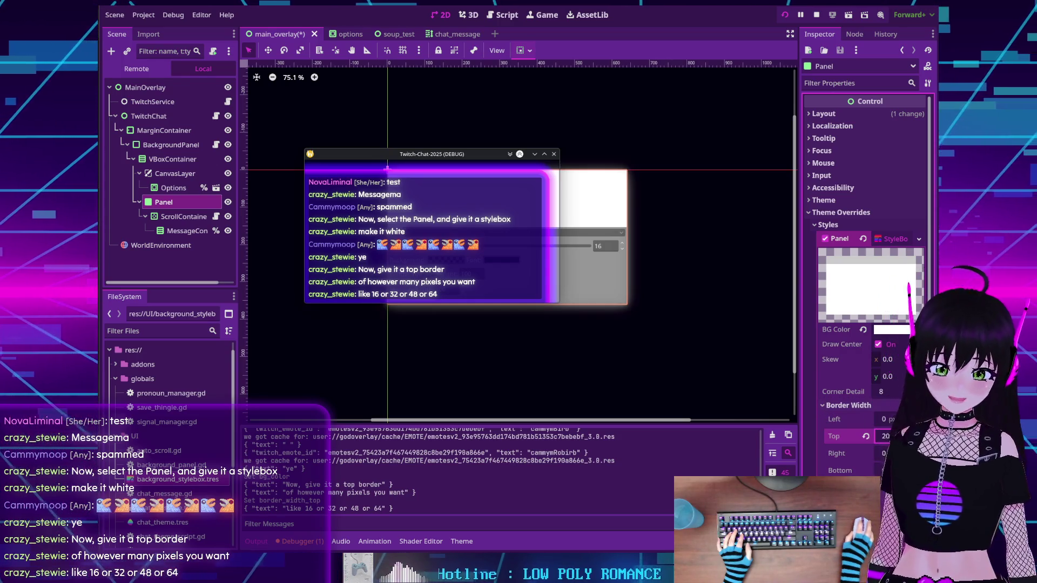
{"action": "type", "text": "16"}
{"action": "key", "text": "Return"}
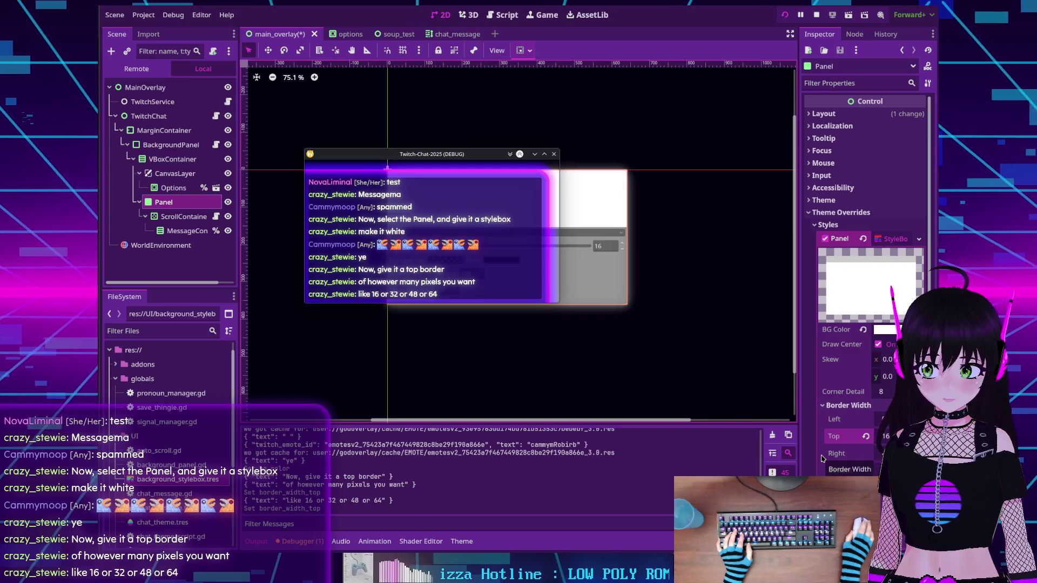
{"action": "scroll", "coordinate": [819, 449], "scroll_direction": "down", "scroll_amount": 2}
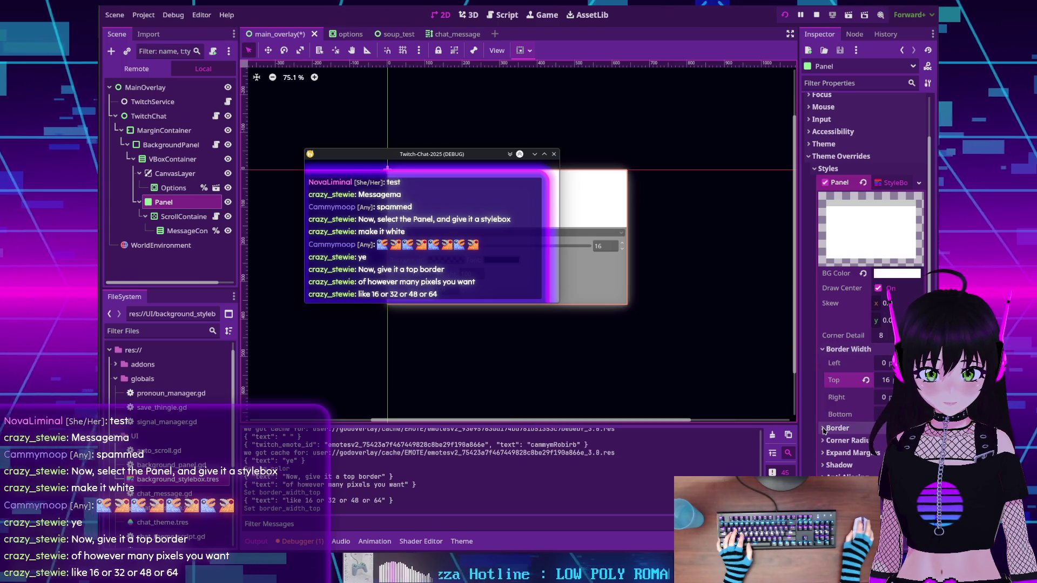
{"action": "left_click", "coordinate": [834, 427]}
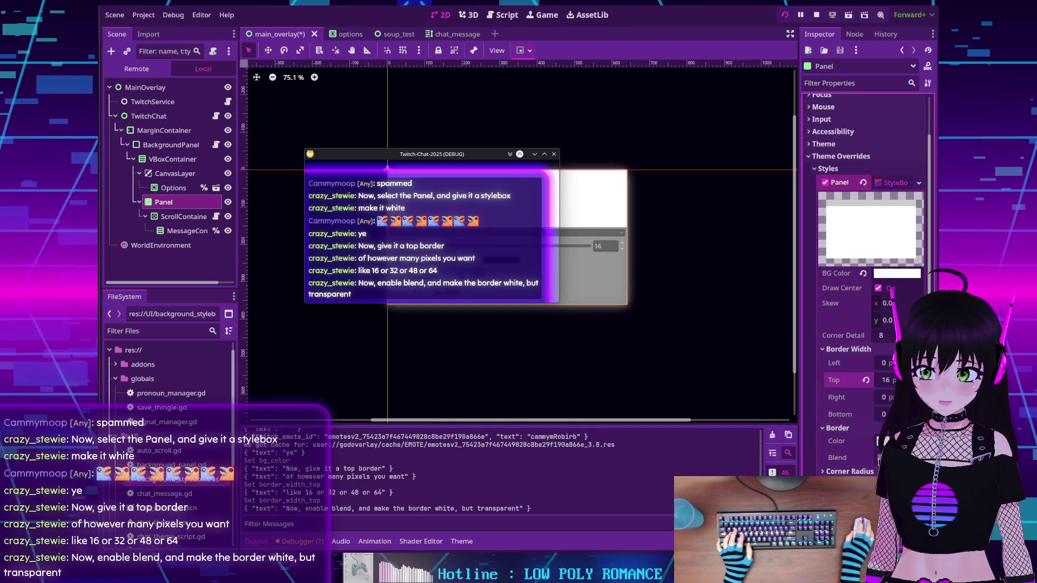
Enable border Blend and set the Border Color to fully transparent white (ffffff00) in RGB mode
{"action": "left_click", "coordinate": [878, 458]}
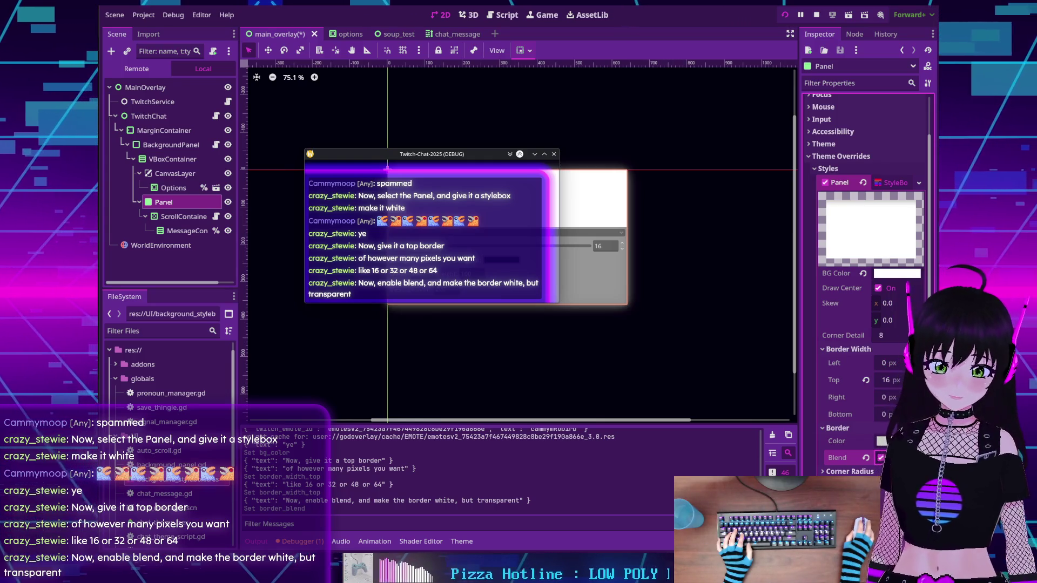
{"action": "left_click", "coordinate": [881, 441]}
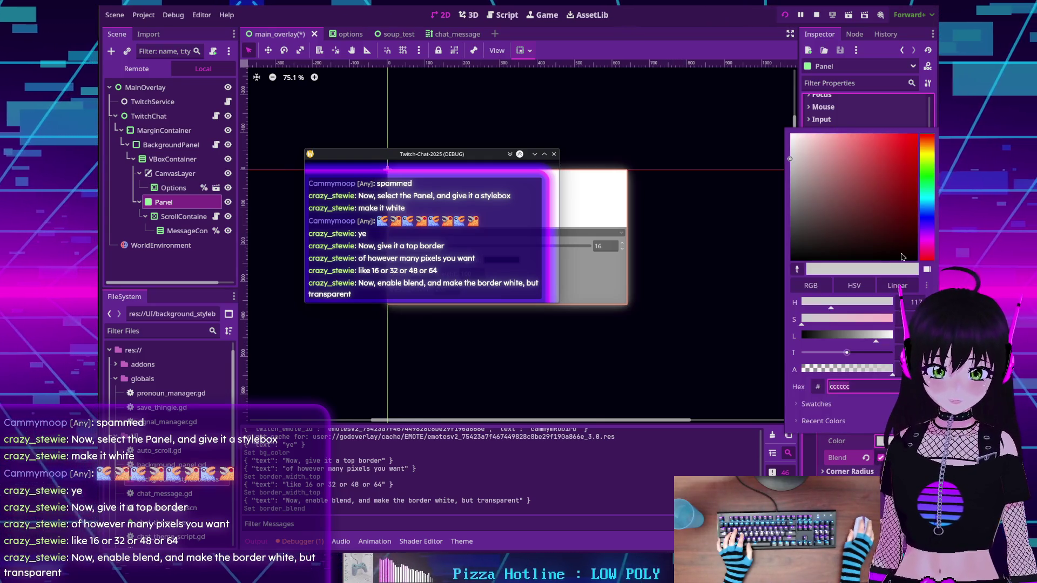
{"action": "left_click", "coordinate": [811, 285]}
{"action": "mouse_move", "coordinate": [834, 304]}
{"action": "left_mouse_down"}
{"action": "mouse_move", "coordinate": [892, 302]}
{"action": "mouse_move", "coordinate": [885, 339]}
{"action": "mouse_move", "coordinate": [894, 336]}
{"action": "left_mouse_up"}
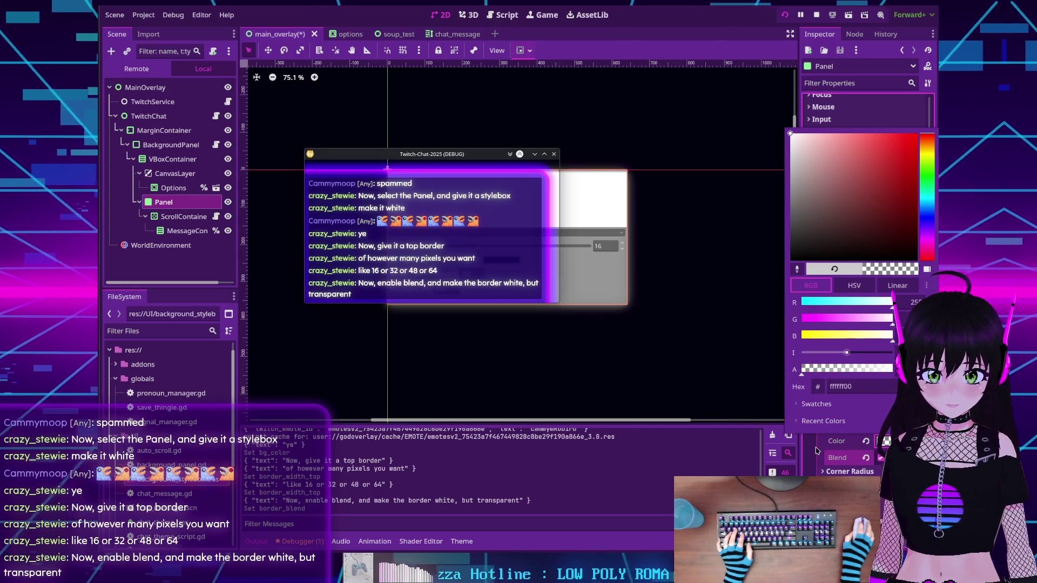
{"action": "left_click", "coordinate": [827, 435]}
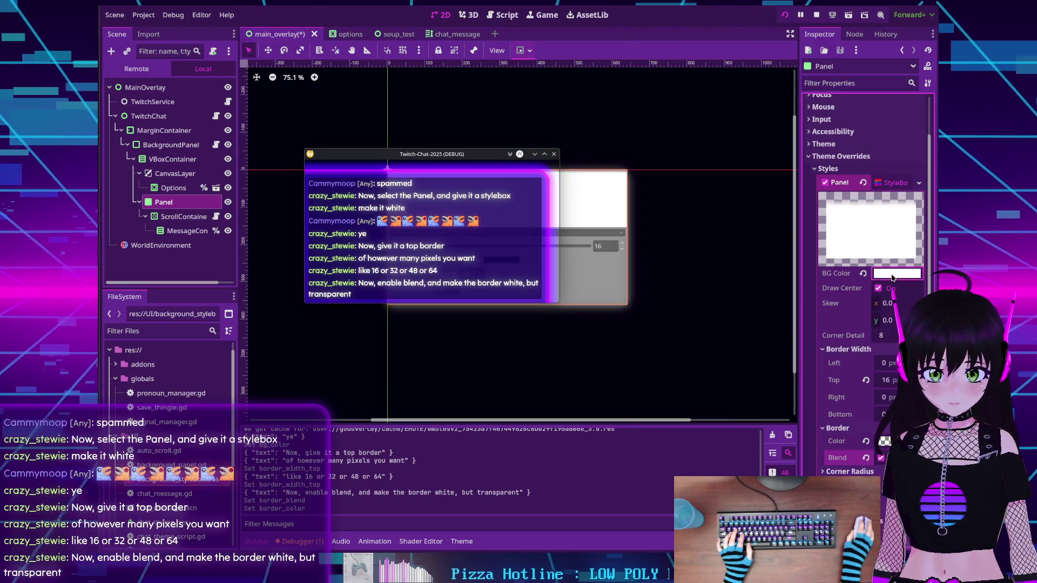
{"action": "left_click", "coordinate": [885, 442]}
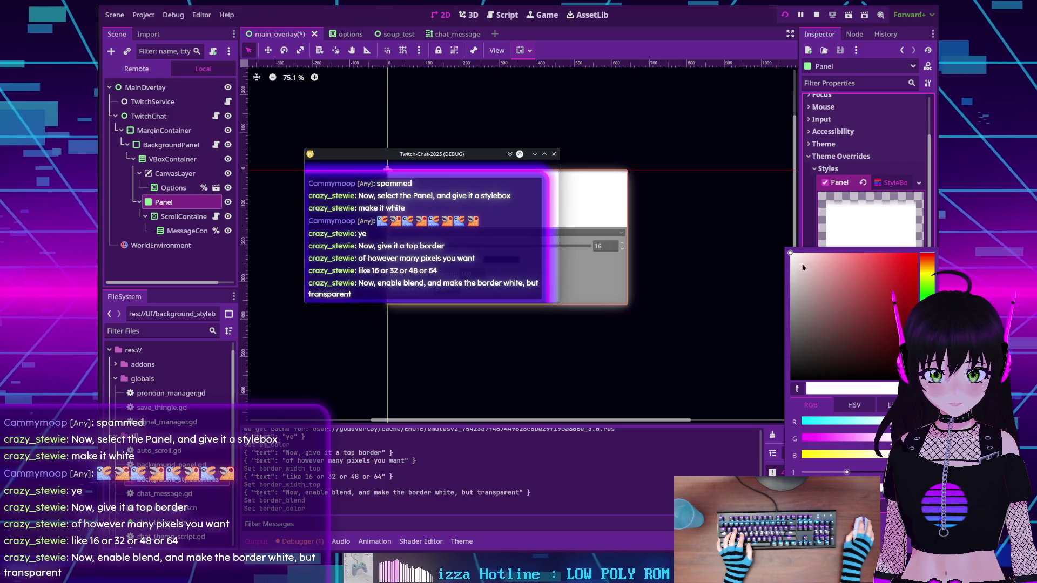
{"action": "key", "text": "Escape"}
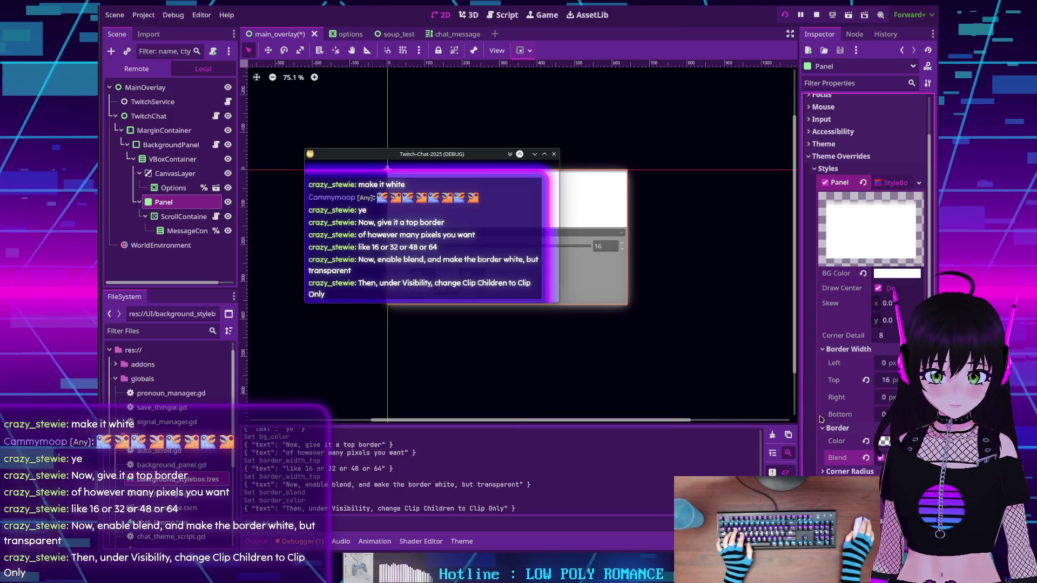
In the Panel's Visibility settings, set Clip Children so the Panel clips its children
{"action": "scroll", "coordinate": [817, 458], "scroll_direction": "down", "scroll_amount": 2}
{"action": "scroll", "coordinate": [818, 467], "scroll_direction": "down", "scroll_amount": 2}
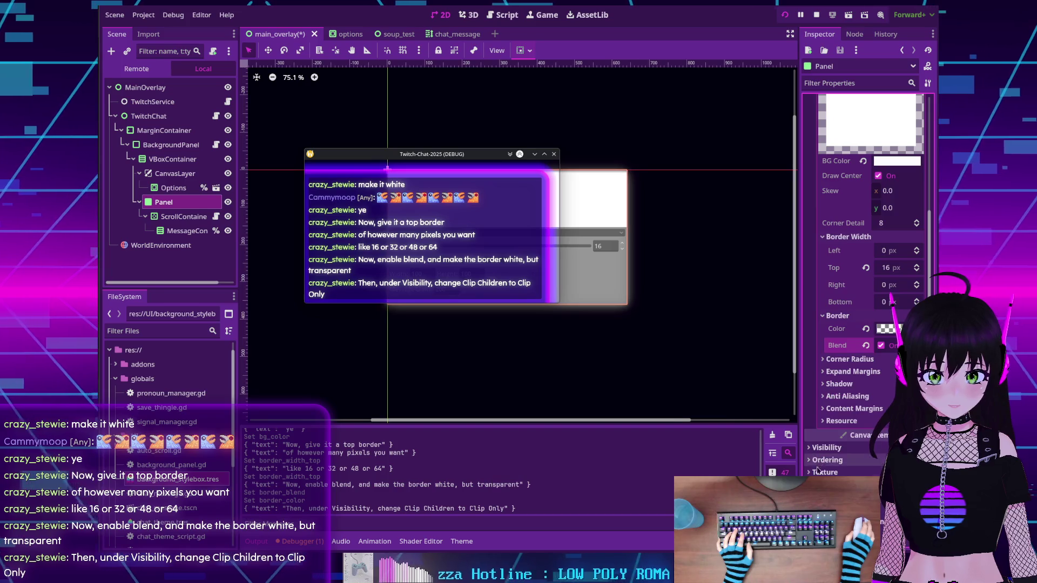
{"action": "left_click", "coordinate": [809, 446]}
{"action": "scroll", "coordinate": [810, 440], "scroll_direction": "down", "scroll_amount": 2}
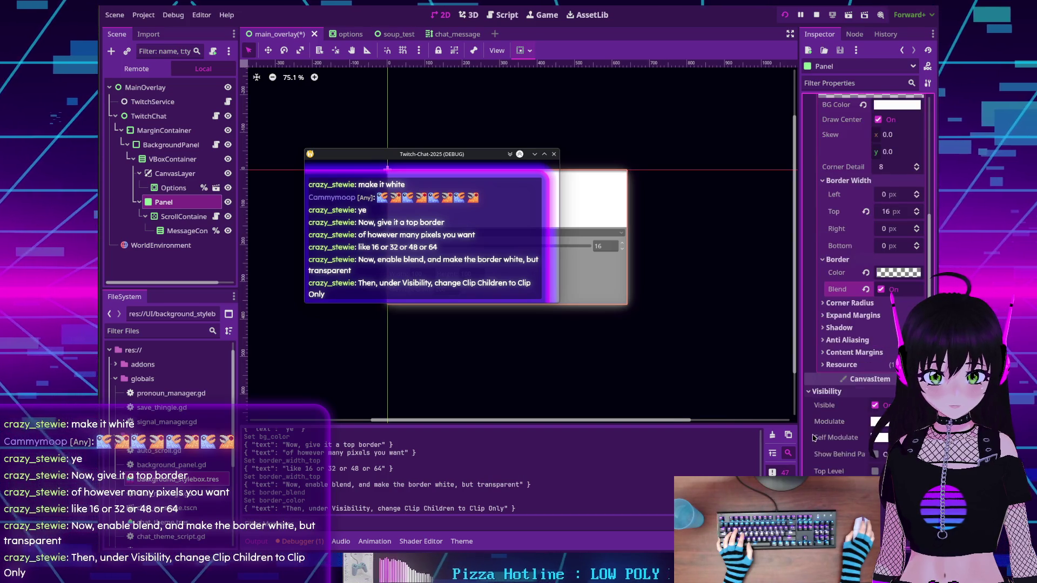
{"action": "scroll", "coordinate": [812, 438], "scroll_direction": "down", "scroll_amount": 2}
{"action": "left_click", "coordinate": [879, 433]}
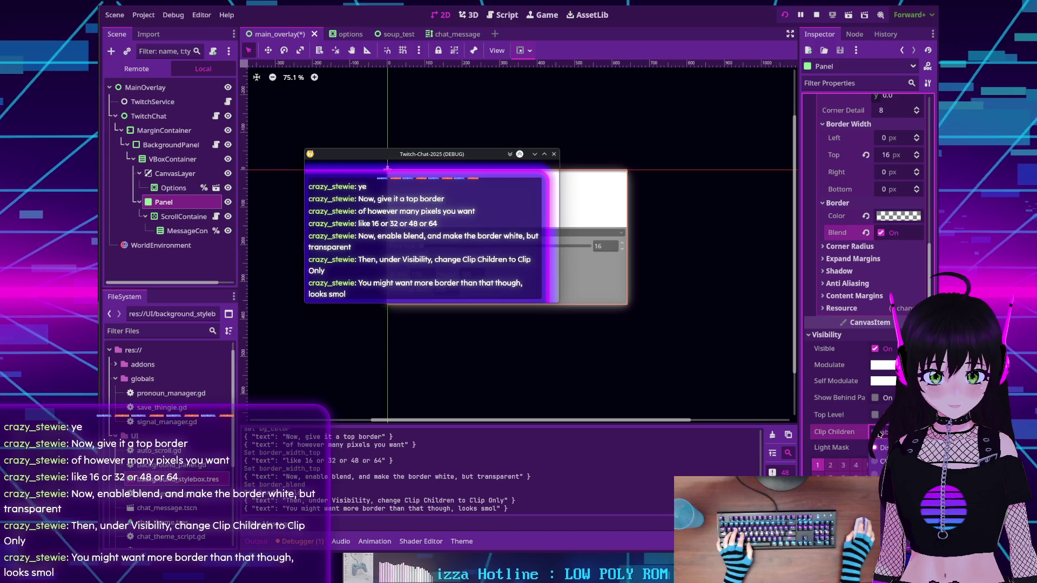
{"action": "left_click", "coordinate": [878, 460]}
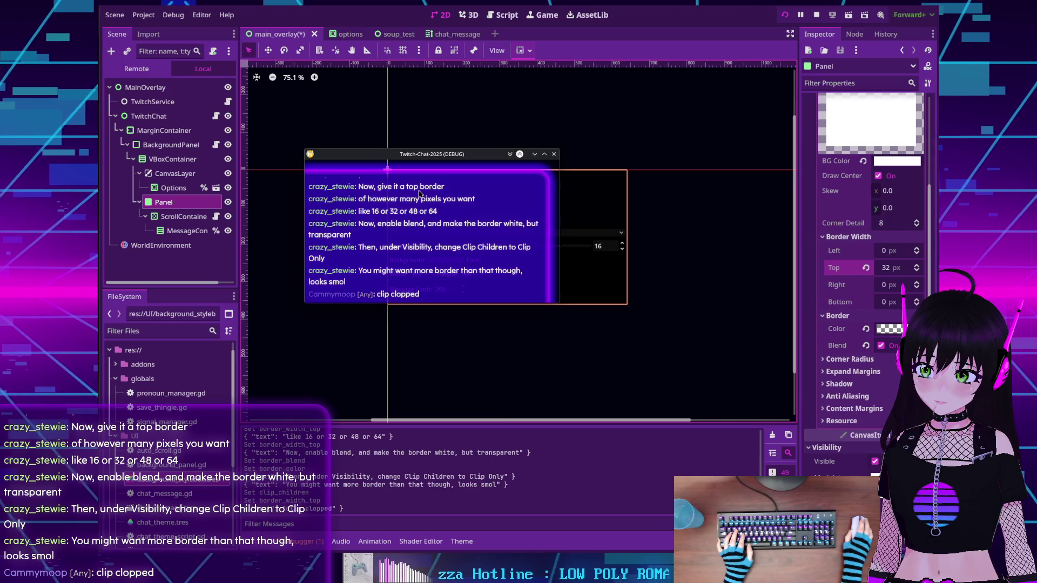
{"action": "scroll", "coordinate": [813, 330], "scroll_direction": "down", "scroll_amount": 2}
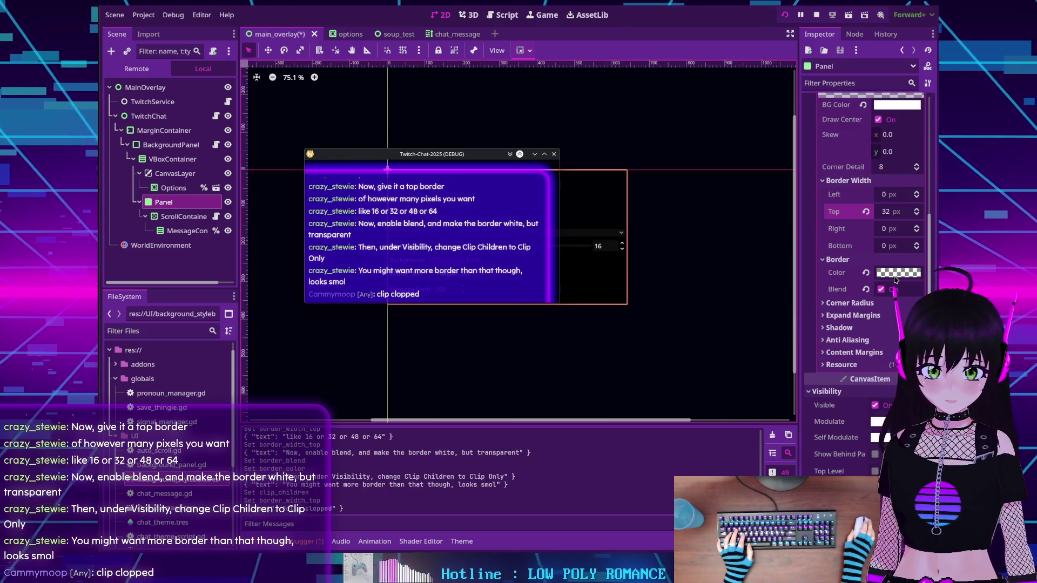
Set the Panel's top border width to 48 px and view the reported error in the Debugger
{"action": "double_click", "coordinate": [887, 212]}
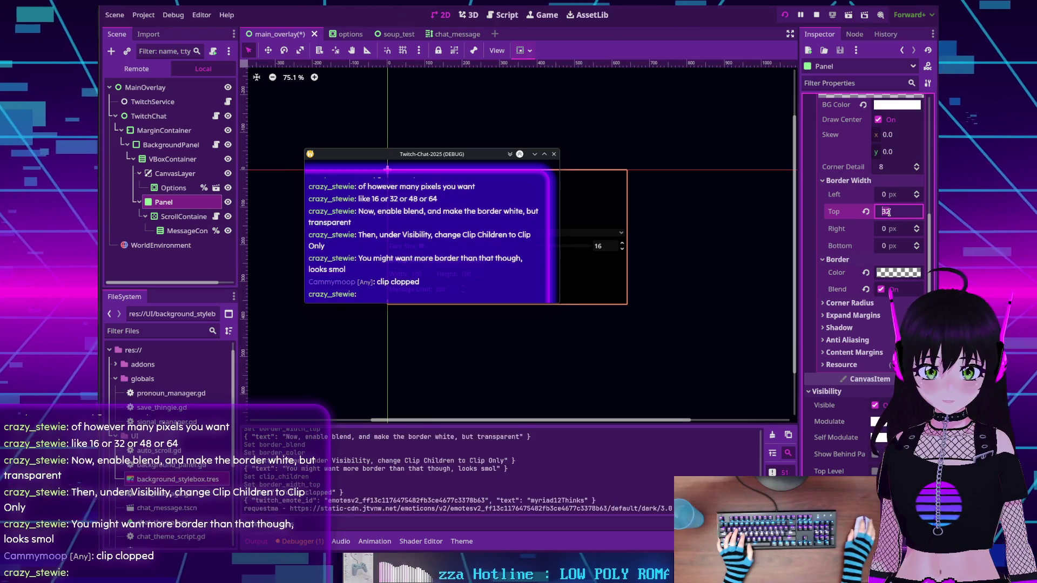
{"action": "type", "text": "48"}
{"action": "key", "text": "Return"}
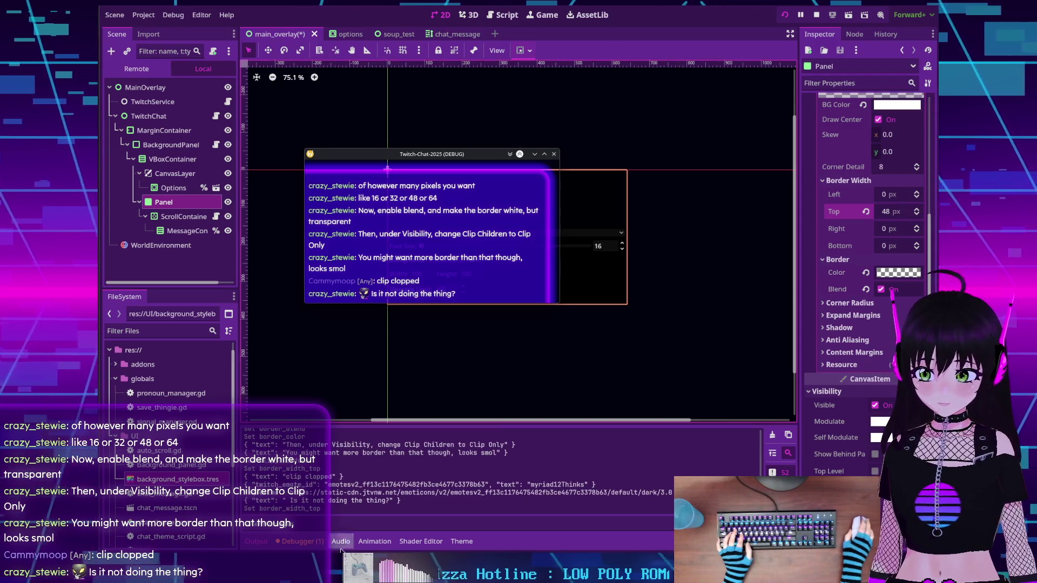
{"action": "left_click", "coordinate": [301, 542]}
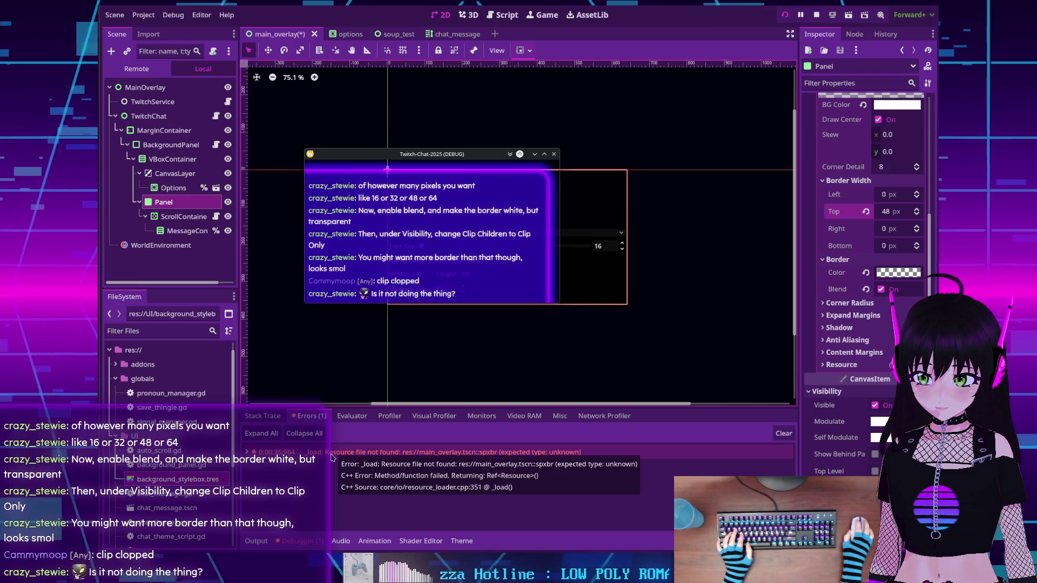
Confirm the 48 px top border width and save the main_overlay scene with Ctrl+S
{"action": "mouse_move", "coordinate": [478, 458]}
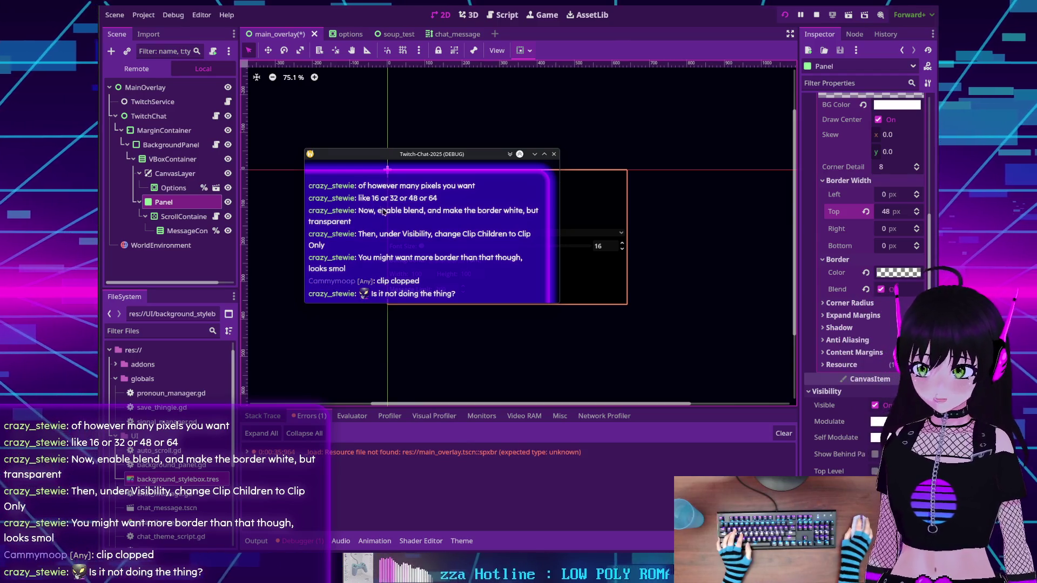
{"action": "left_click", "coordinate": [896, 215]}
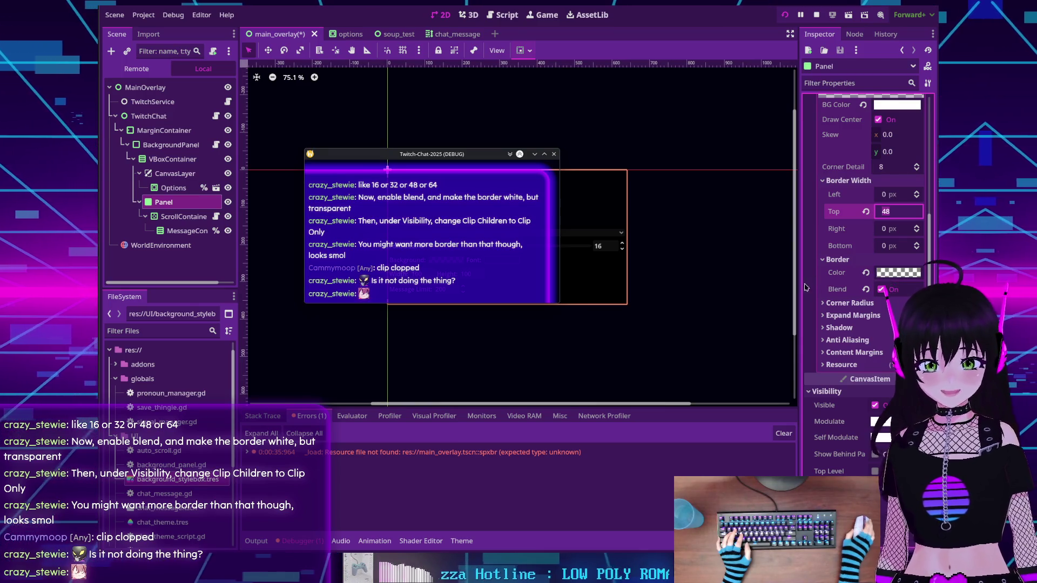
{"action": "scroll", "coordinate": [807, 285], "scroll_direction": "up", "scroll_amount": 4}
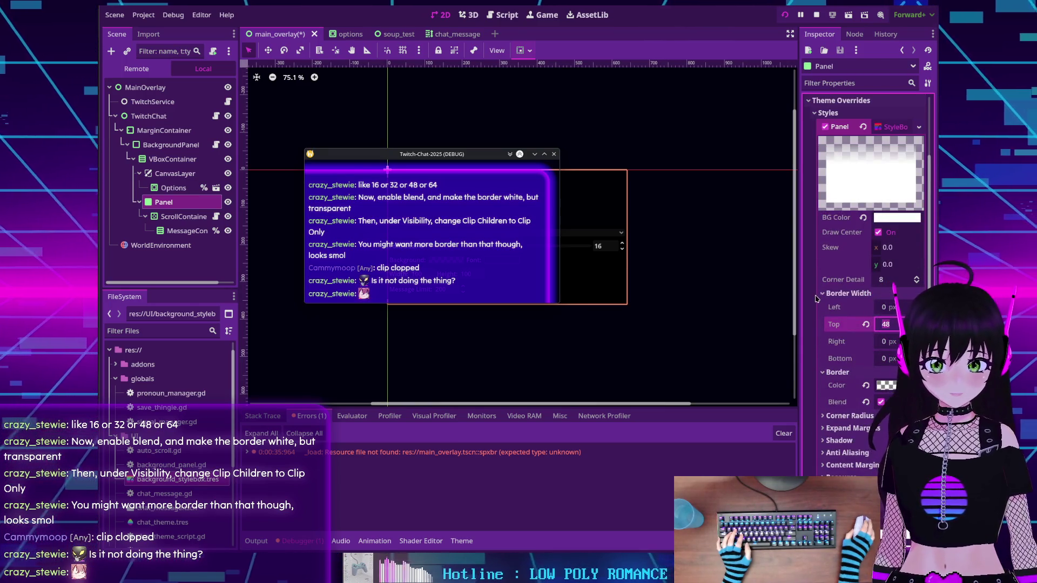
{"action": "scroll", "coordinate": [816, 299], "scroll_direction": "down", "scroll_amount": 2}
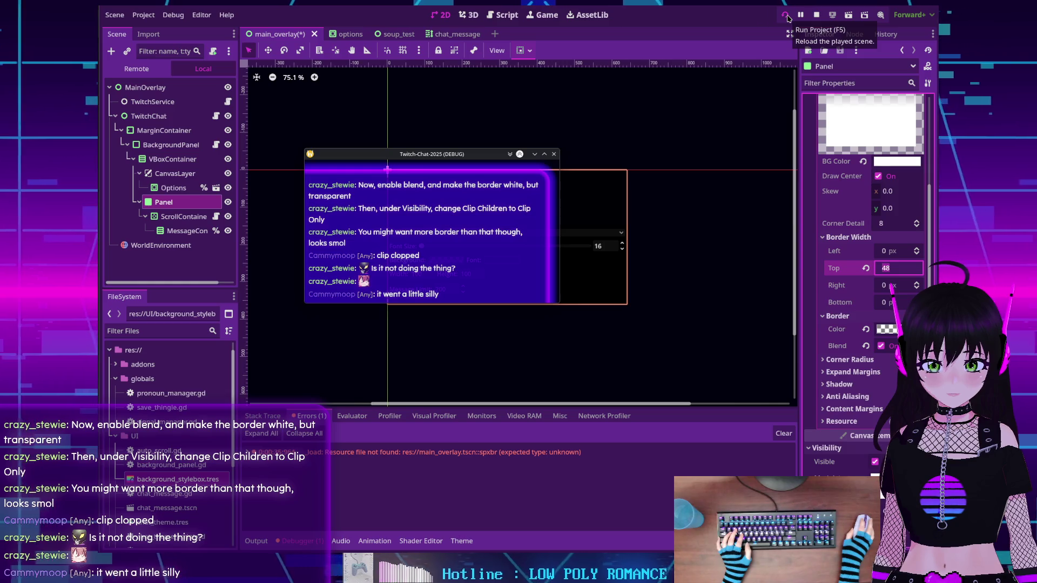
{"action": "key", "text": "Return"}
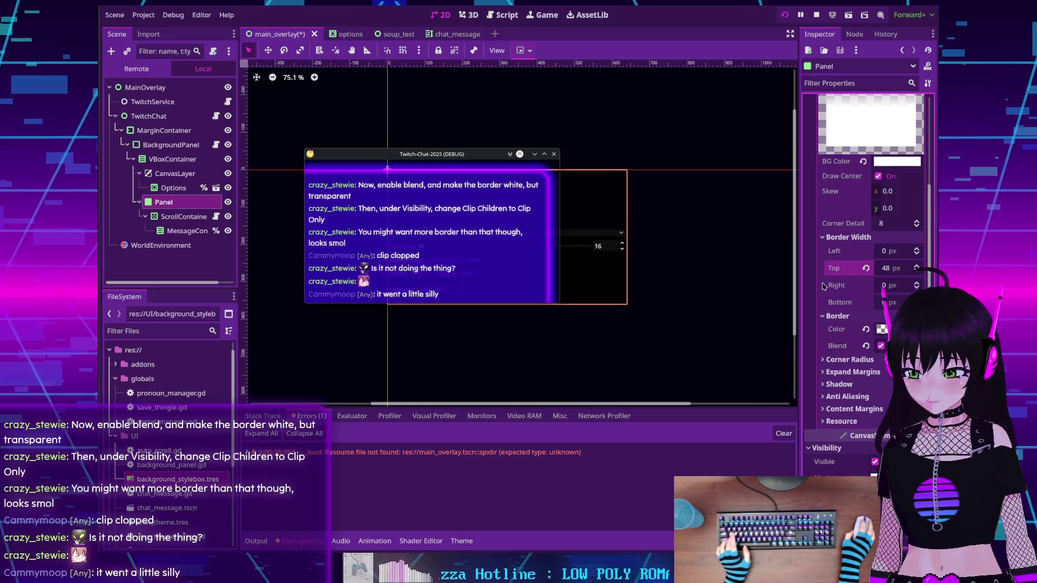
{"action": "key", "text": "ctrl+s"}
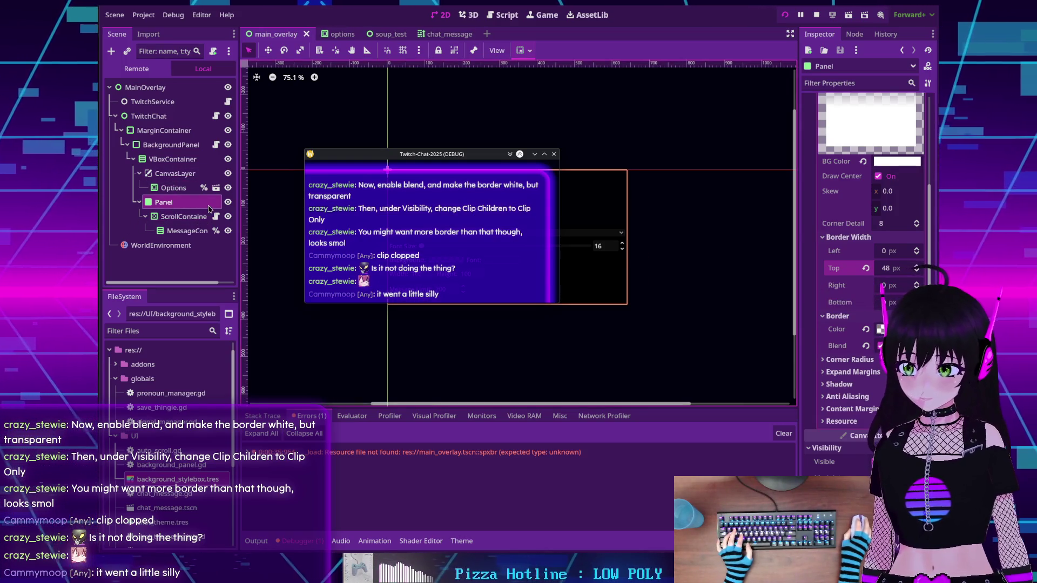
{"action": "left_click", "coordinate": [228, 202]}
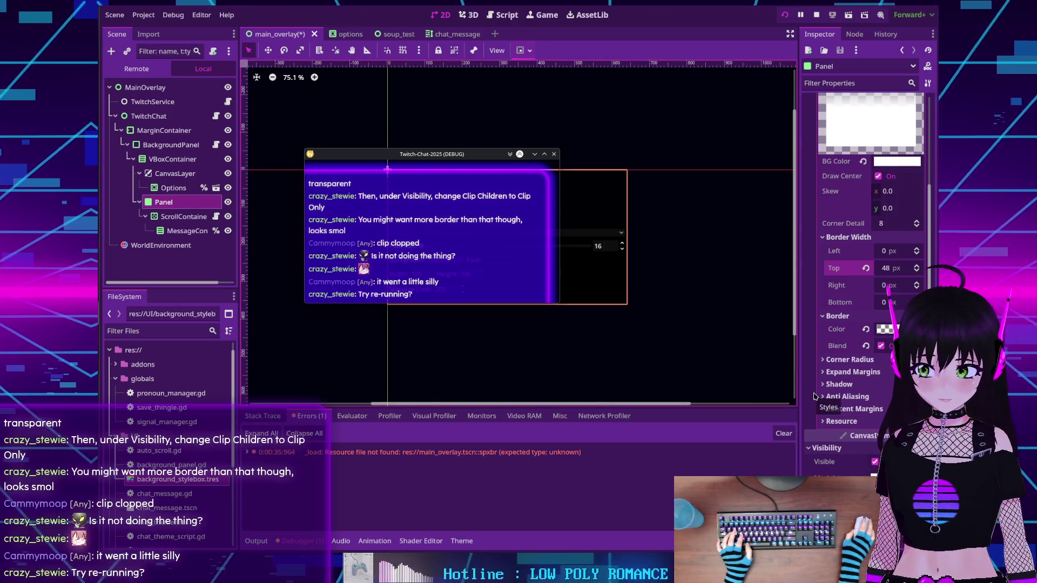
Rerun the project, then inspect the Options, MessageContainer and Panel nodes in the editor
{"action": "left_click", "coordinate": [784, 16]}
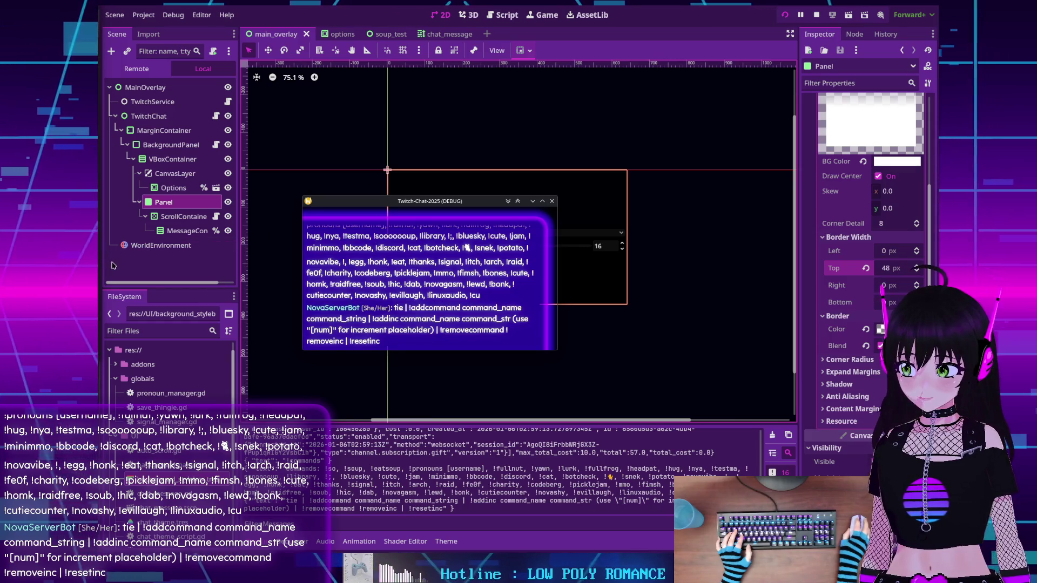
{"action": "scroll", "coordinate": [447, 294], "scroll_direction": "up", "scroll_amount": 1}
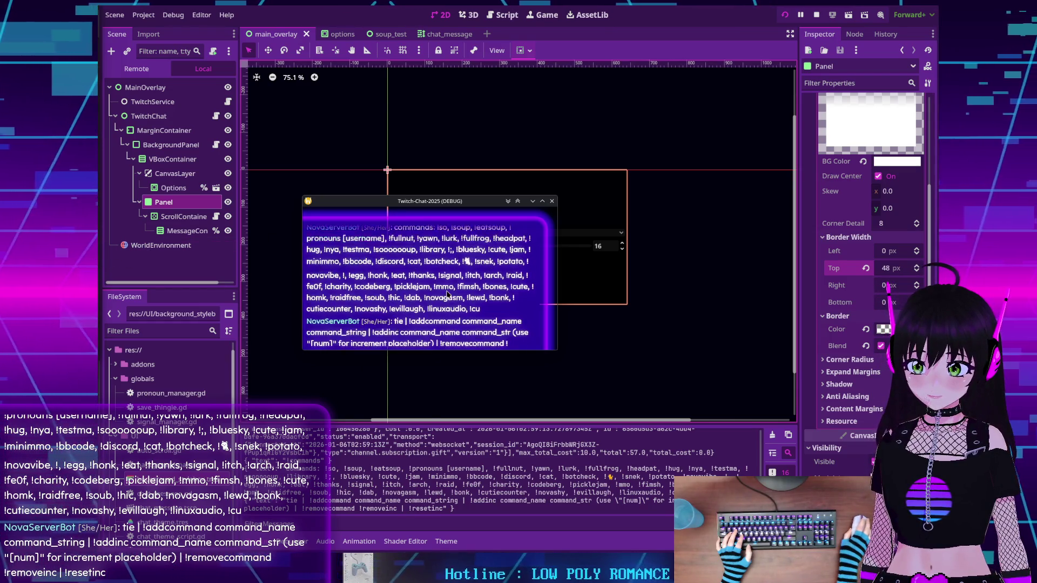
{"action": "scroll", "coordinate": [447, 294], "scroll_direction": "down", "scroll_amount": 1}
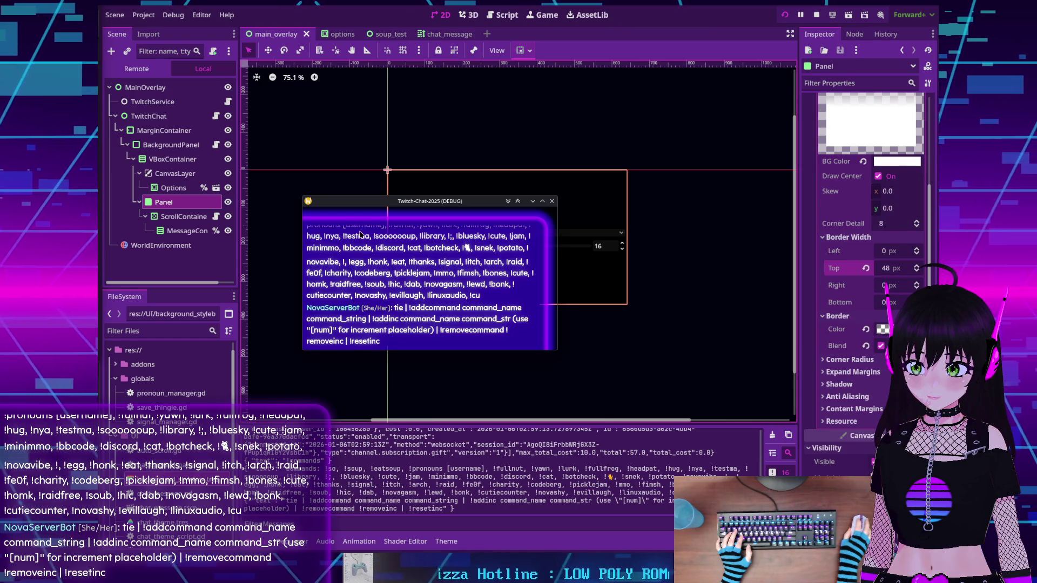
{"action": "left_click", "coordinate": [174, 188]}
{"action": "left_click", "coordinate": [165, 202]}
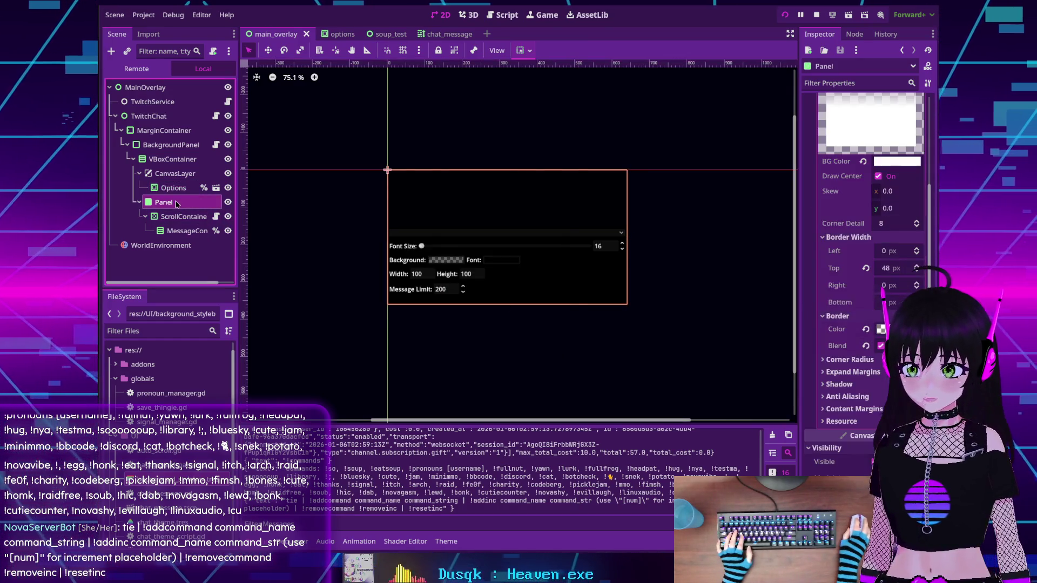
{"action": "left_click", "coordinate": [180, 233]}
{"action": "left_click", "coordinate": [175, 207]}
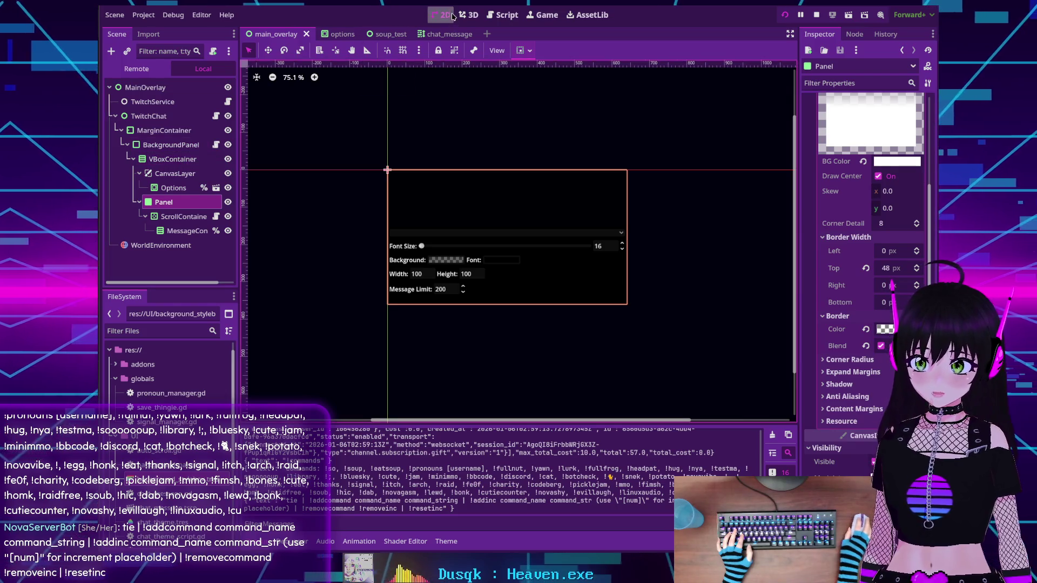
Bring the running Twitch-Chat-2025 window forward, then show the game's live remote scene tree
{"action": "key", "text": "alt+Tab"}
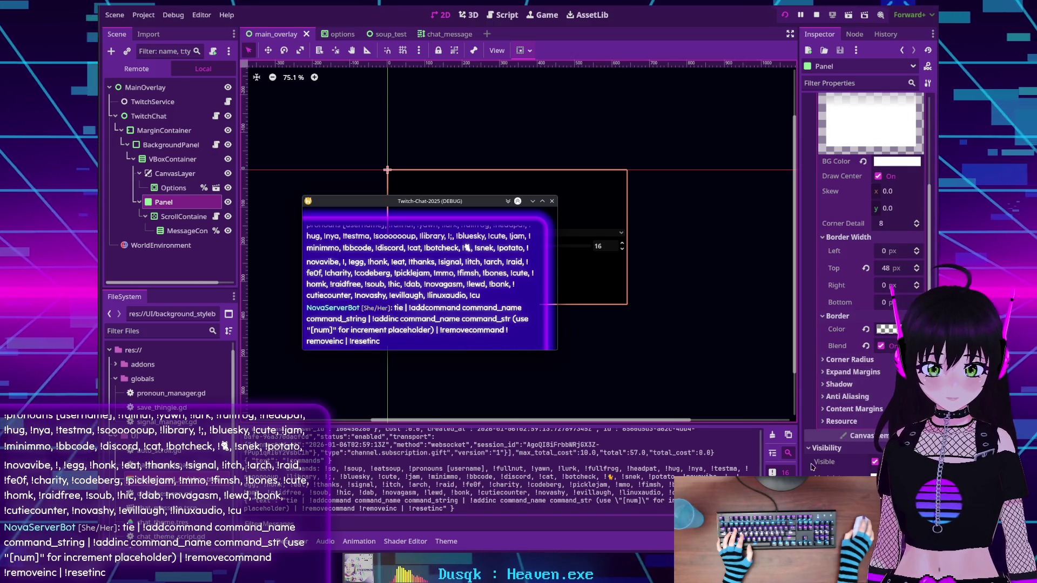
{"action": "scroll", "coordinate": [823, 473], "scroll_direction": "down", "scroll_amount": 3}
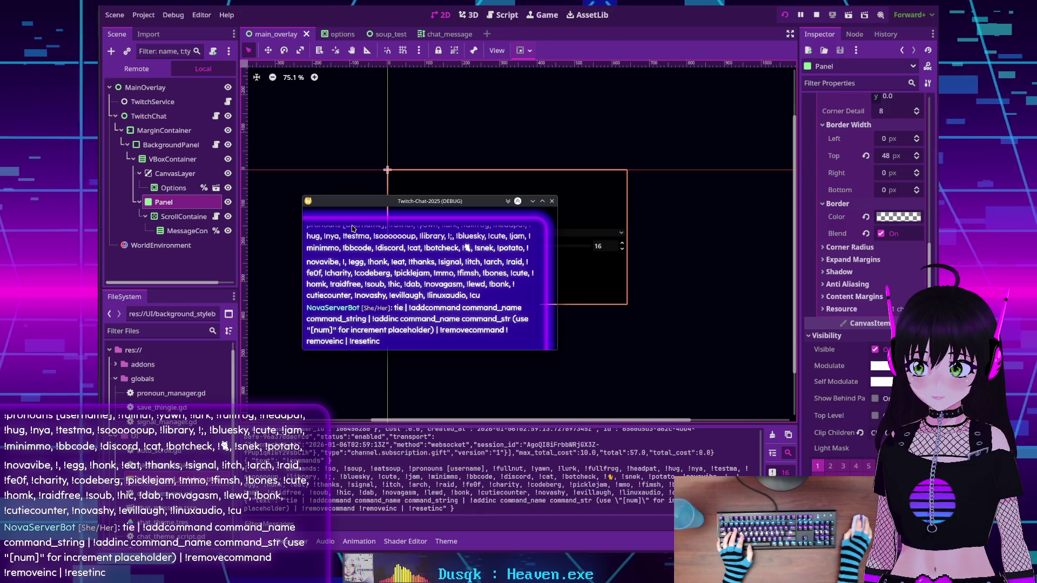
{"action": "scroll", "coordinate": [896, 215], "scroll_direction": "up", "scroll_amount": 2}
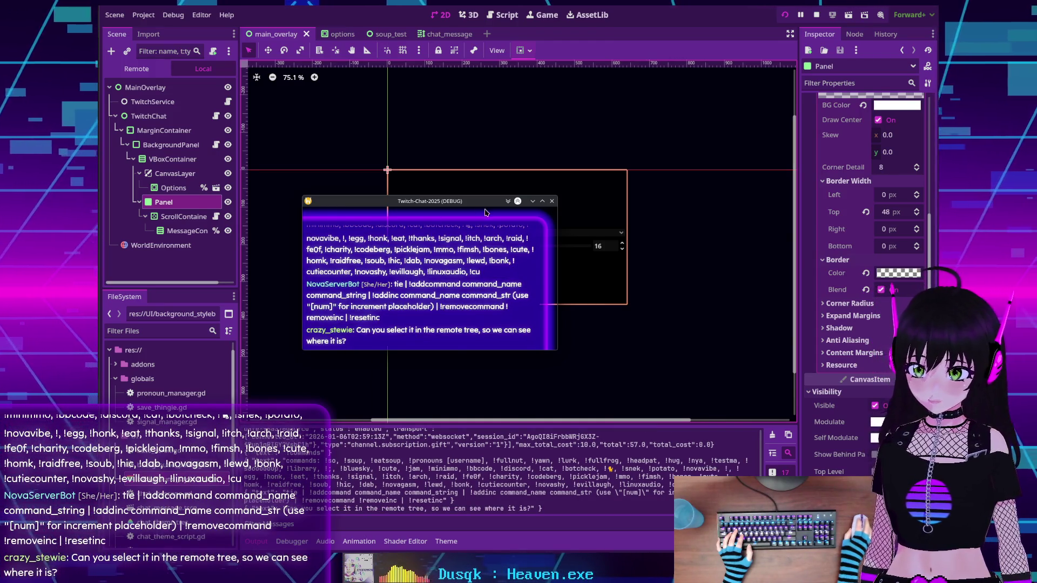
{"action": "left_click", "coordinate": [136, 69]}
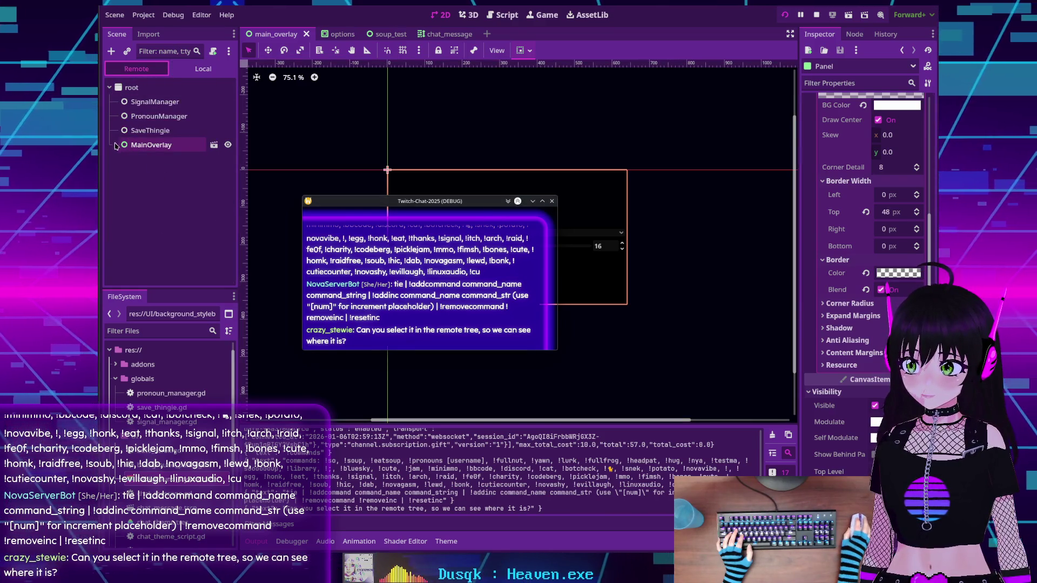
Expand MainOverlay > TwitchChat > MarginContainer > BackgroundPanel > VBoxContainer and select the live Panel
{"action": "left_click", "coordinate": [115, 145]}
{"action": "left_click", "coordinate": [122, 173]}
{"action": "left_click", "coordinate": [128, 188]}
{"action": "left_click", "coordinate": [134, 202]}
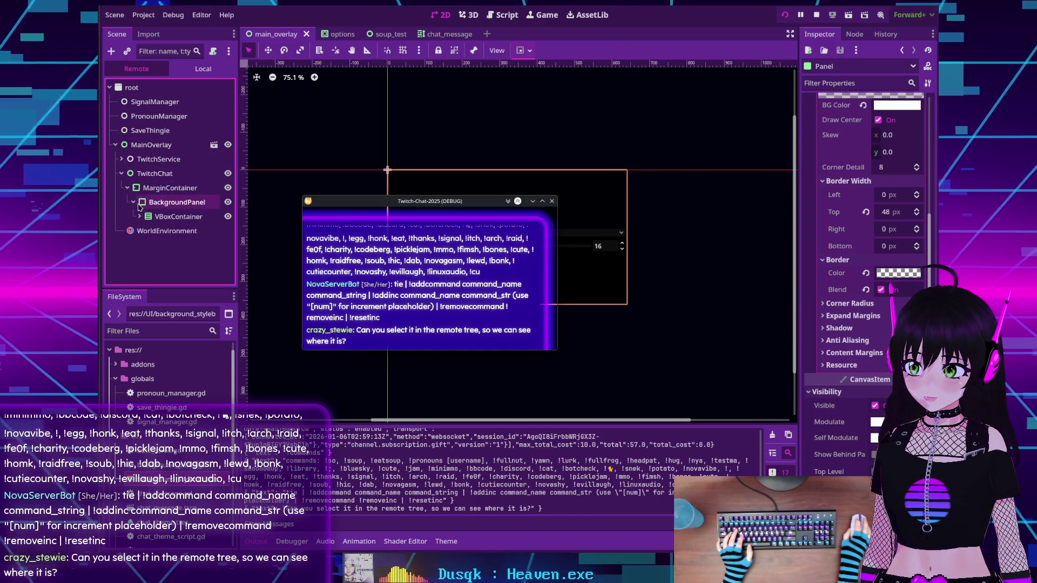
{"action": "left_click", "coordinate": [140, 216]}
{"action": "left_click", "coordinate": [168, 247]}
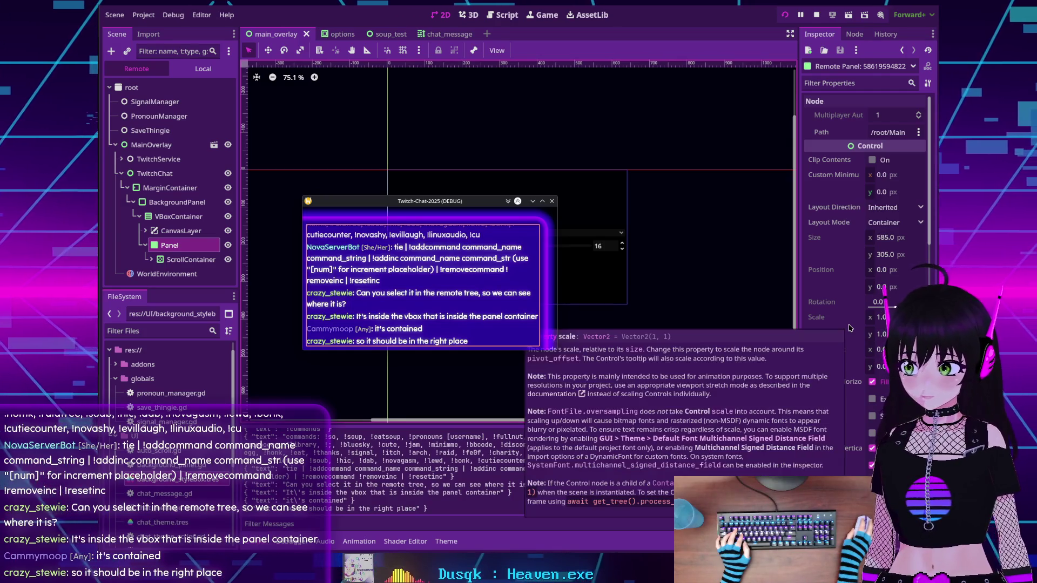
Set the live Panel's stylebox override top border width to 64, then 128 px
{"action": "scroll", "coordinate": [853, 349], "scroll_direction": "down", "scroll_amount": 5}
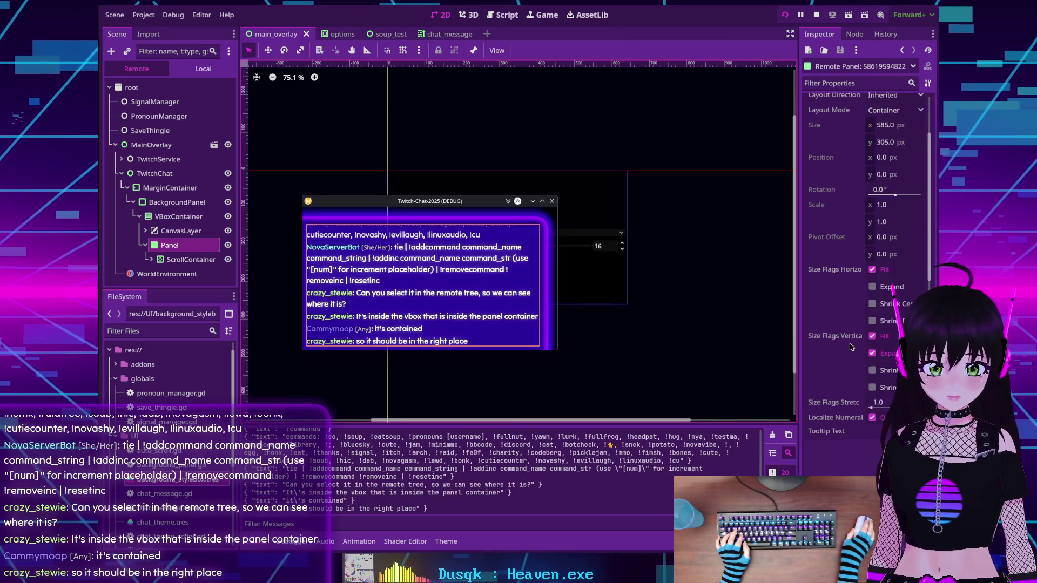
{"action": "scroll", "coordinate": [850, 341], "scroll_direction": "down", "scroll_amount": 7}
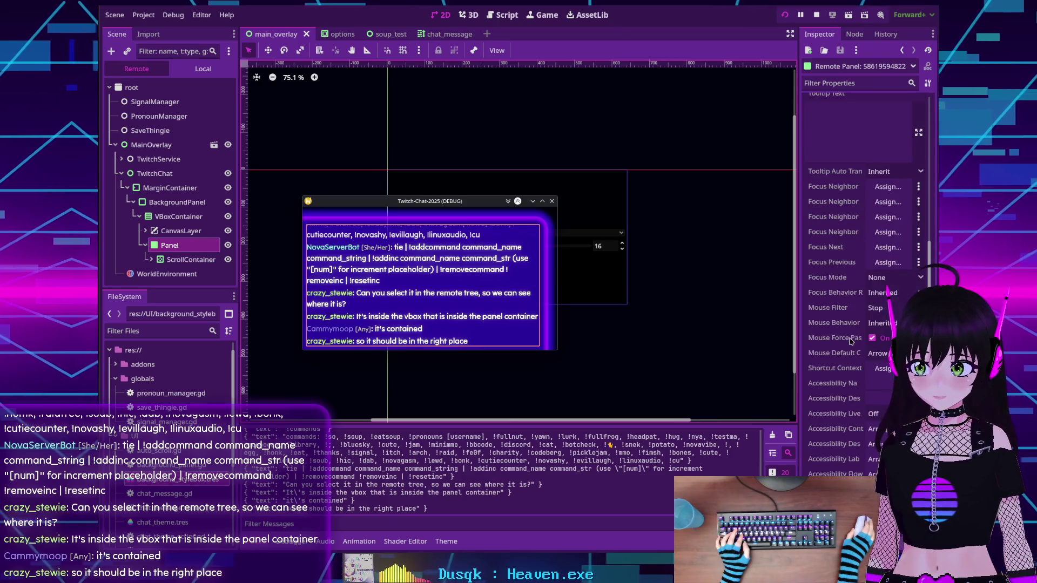
{"action": "scroll", "coordinate": [849, 341], "scroll_direction": "down", "scroll_amount": 8}
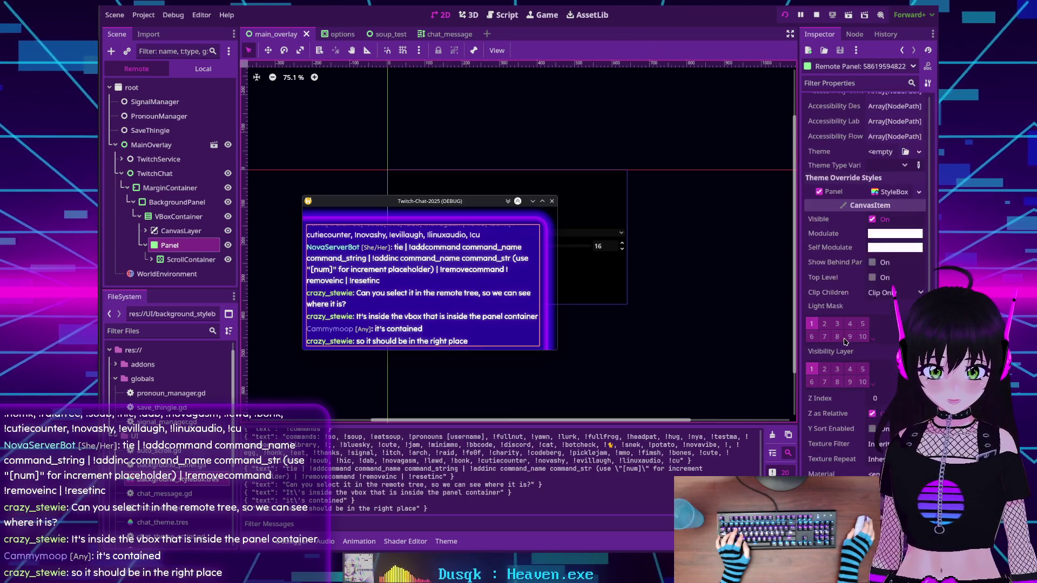
{"action": "scroll", "coordinate": [844, 339], "scroll_direction": "up", "scroll_amount": 5}
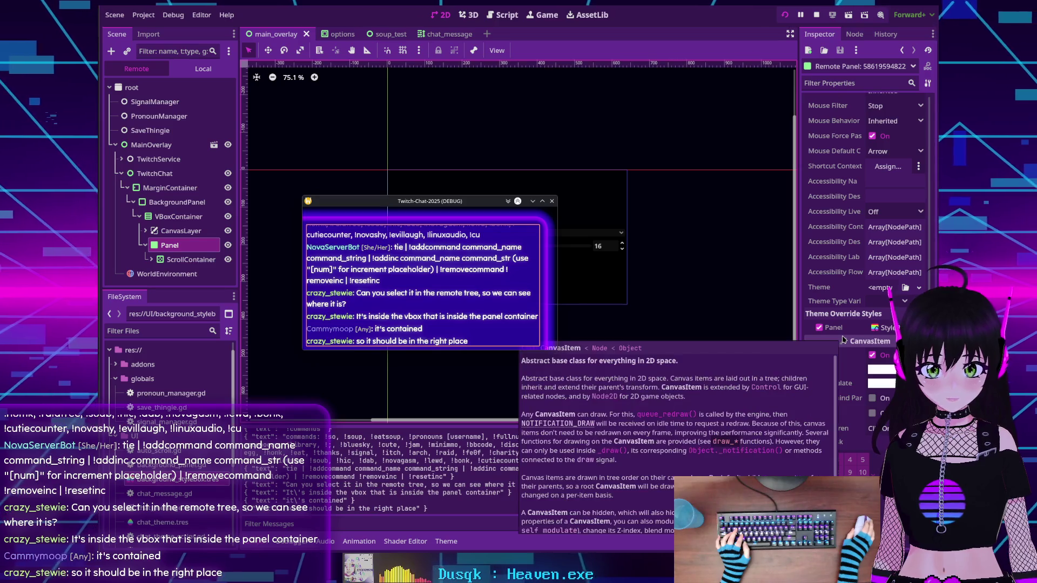
{"action": "scroll", "coordinate": [864, 342], "scroll_direction": "down", "scroll_amount": 3}
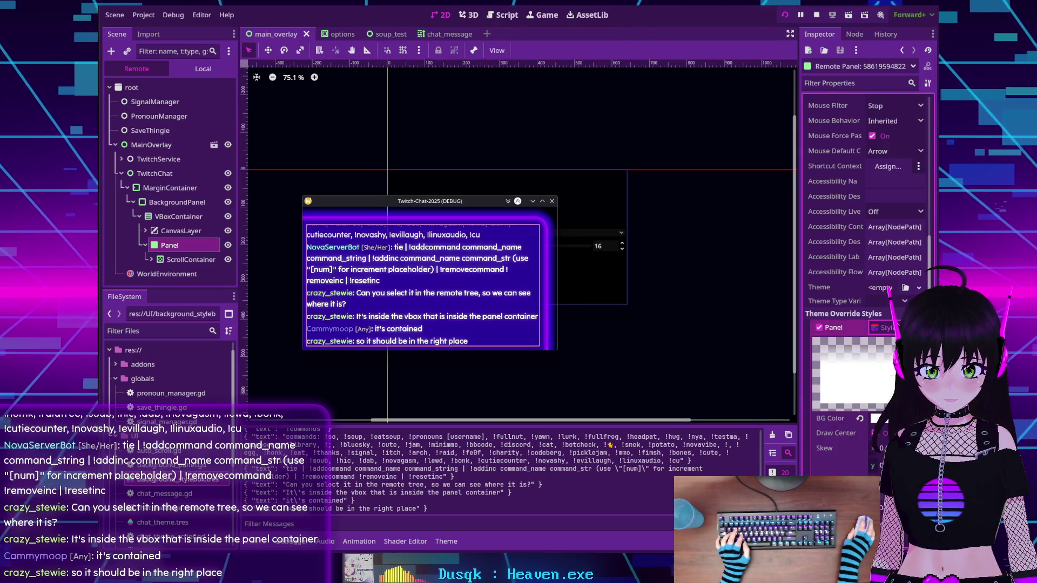
{"action": "left_click", "coordinate": [889, 216]}
{"action": "scroll", "coordinate": [885, 335], "scroll_direction": "down", "scroll_amount": 3}
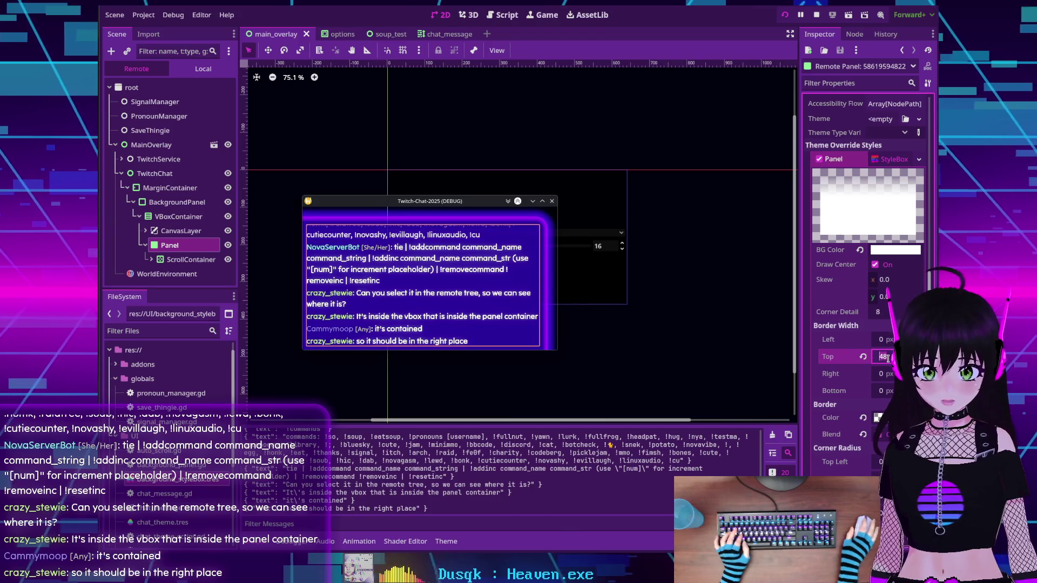
{"action": "type", "text": "64"}
{"action": "key", "text": "Return"}
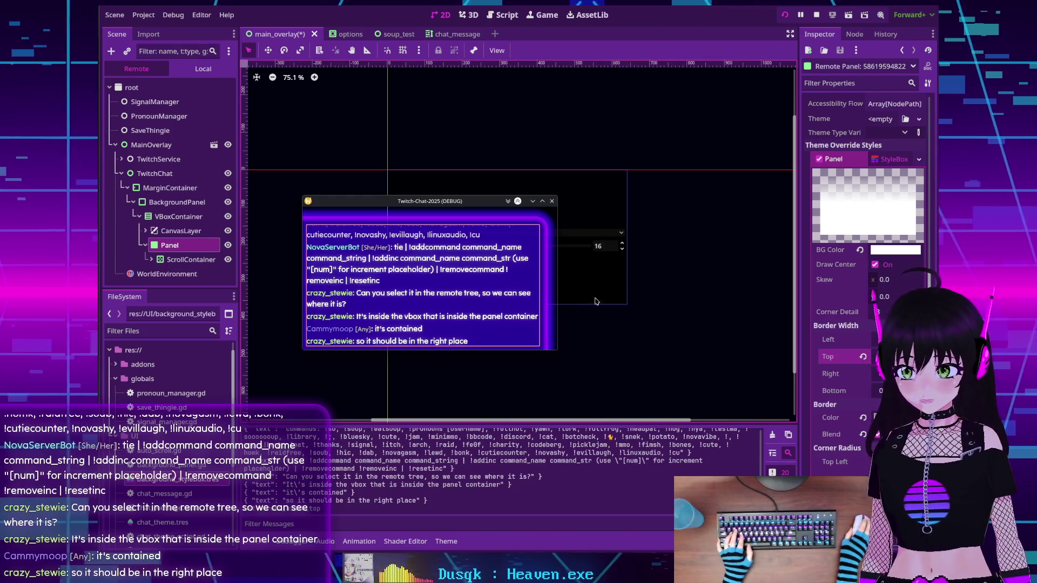
{"action": "type", "text": "128"}
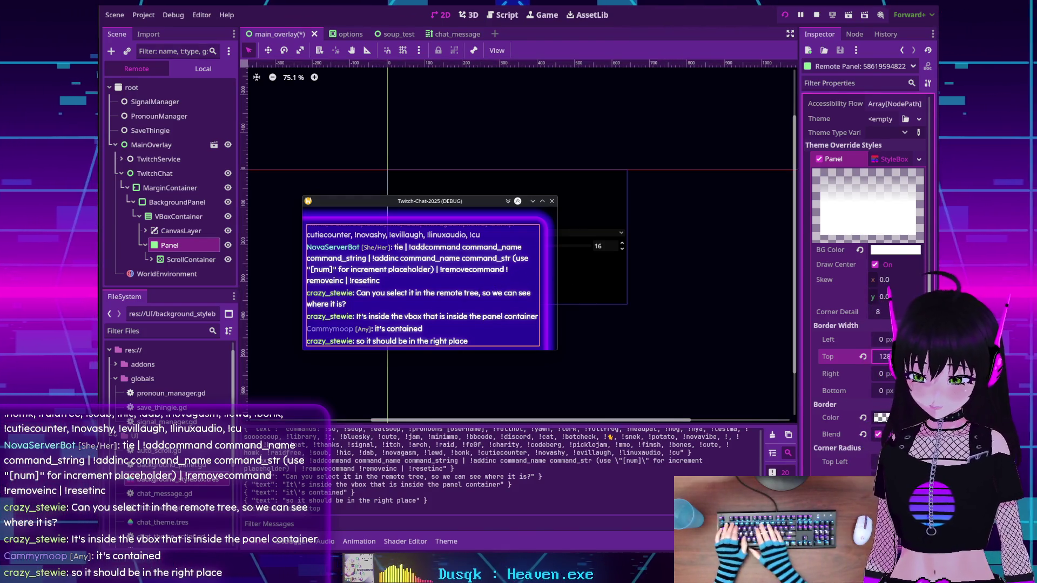
{"action": "key", "text": "Return"}
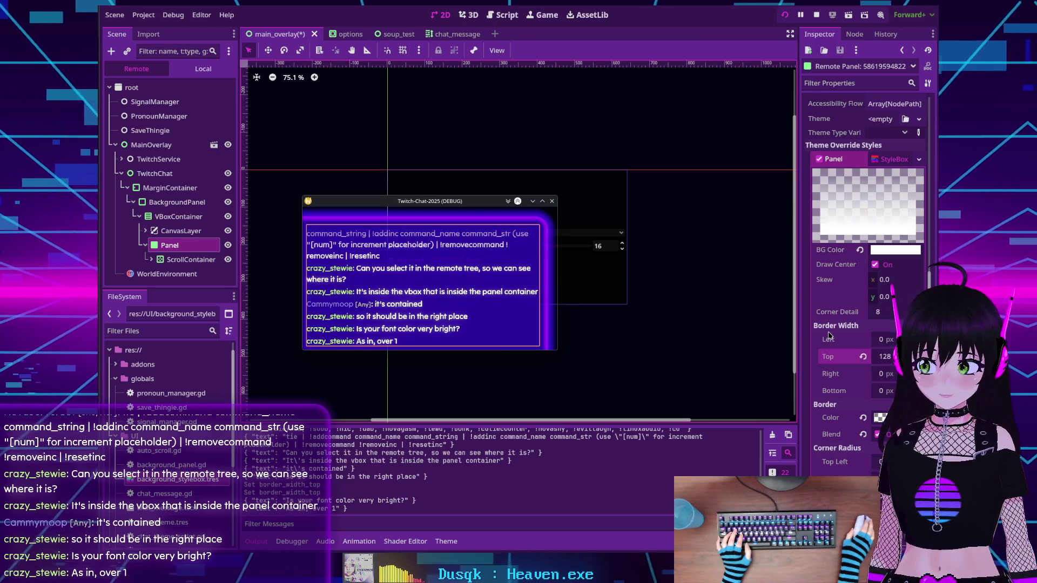
{"action": "left_click", "coordinate": [152, 260]}
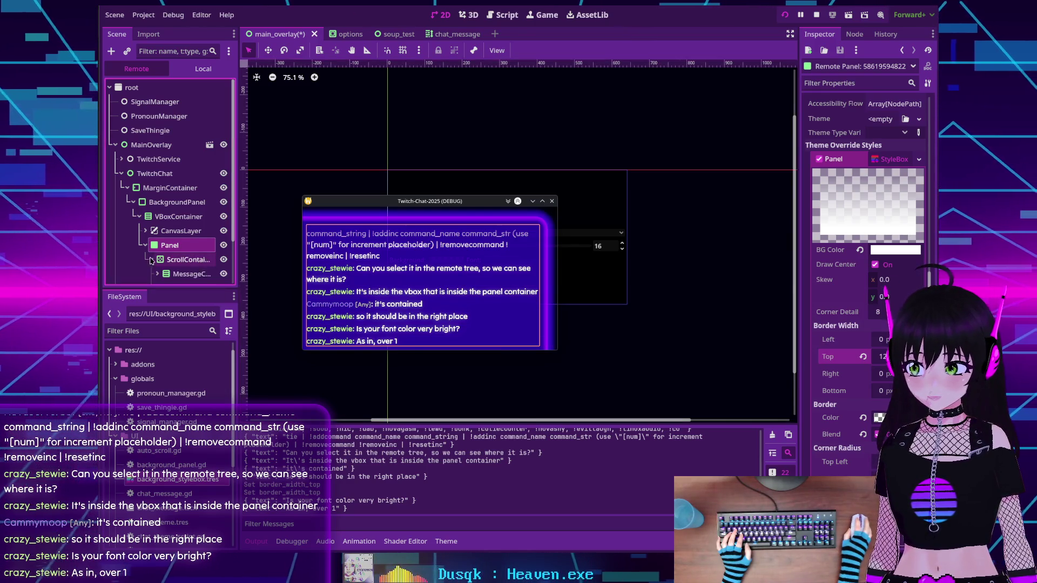
{"action": "scroll", "coordinate": [165, 261], "scroll_direction": "down", "scroll_amount": 1}
{"action": "left_click", "coordinate": [158, 249]}
{"action": "scroll", "coordinate": [162, 243], "scroll_direction": "down", "scroll_amount": 3}
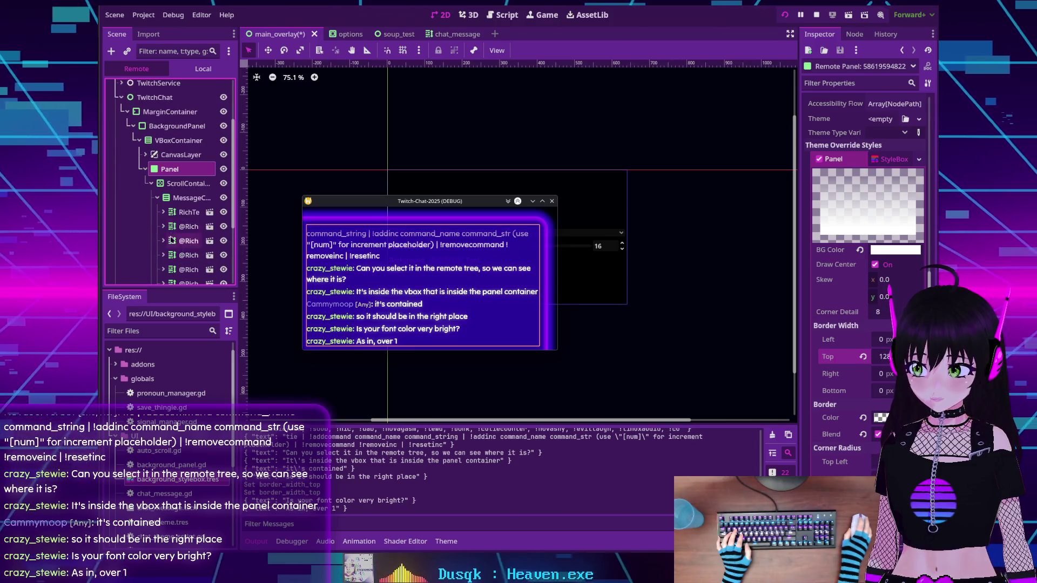
{"action": "left_click", "coordinate": [177, 214]}
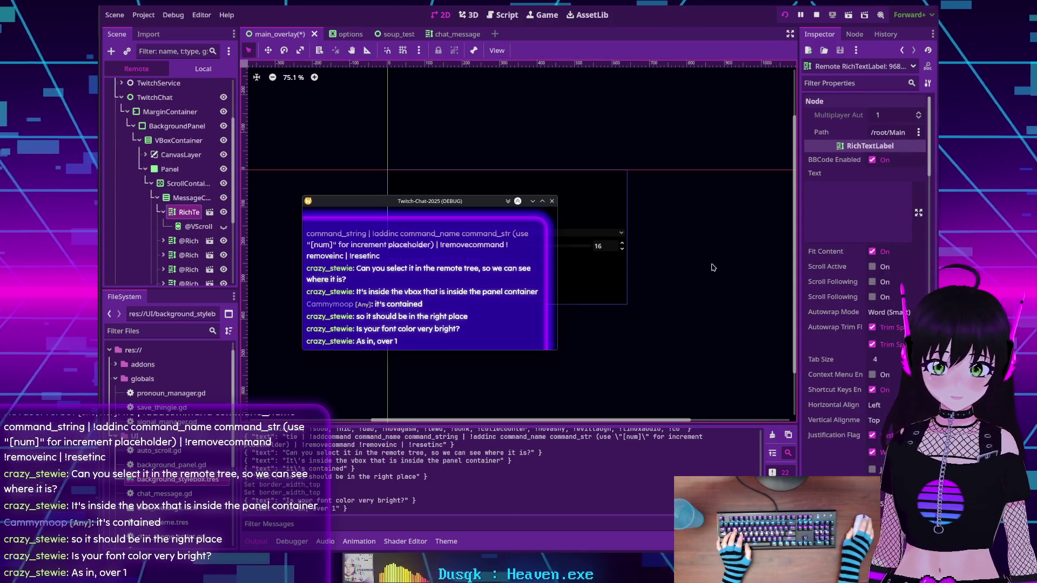
{"action": "scroll", "coordinate": [864, 253], "scroll_direction": "down", "scroll_amount": 6}
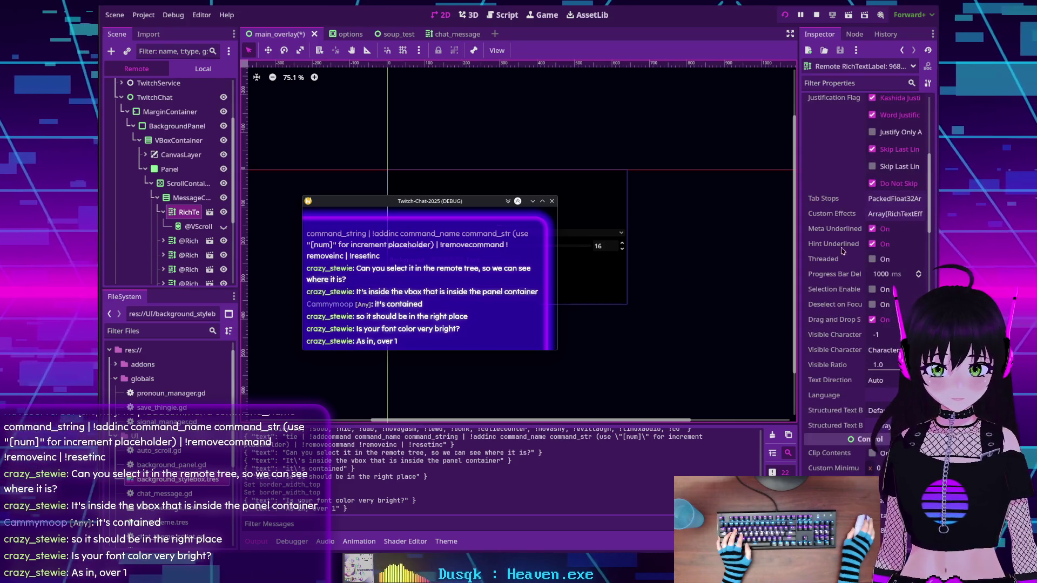
{"action": "scroll", "coordinate": [825, 258], "scroll_direction": "down", "scroll_amount": 4}
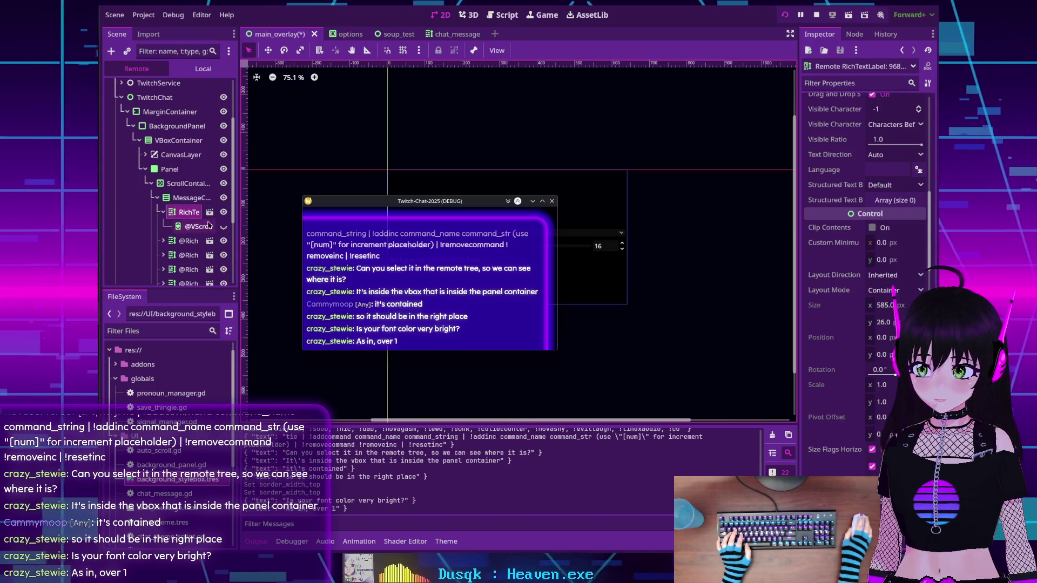
{"action": "scroll", "coordinate": [816, 317], "scroll_direction": "down", "scroll_amount": 10}
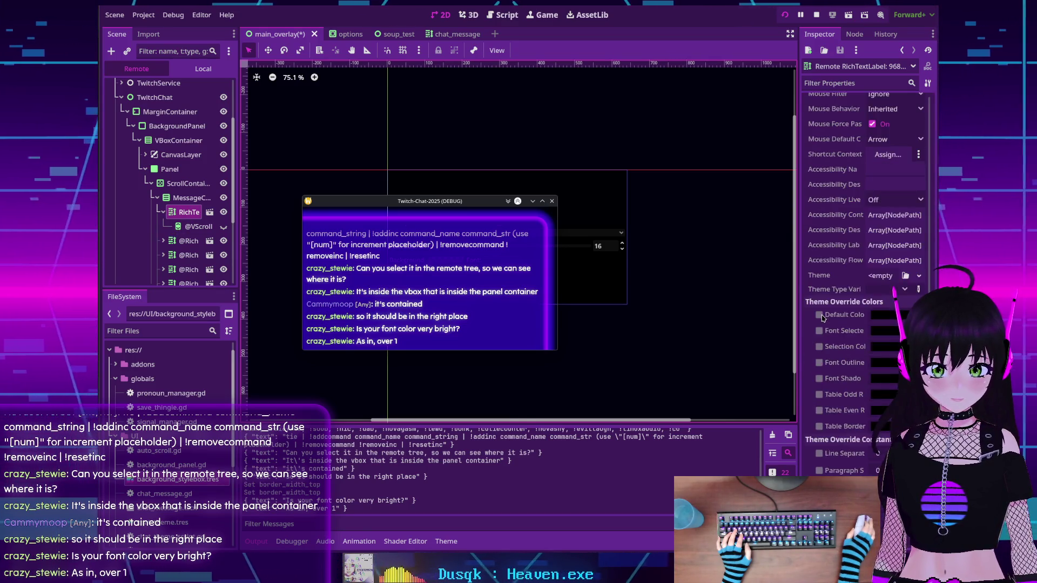
{"action": "scroll", "coordinate": [821, 318], "scroll_direction": "down", "scroll_amount": 10}
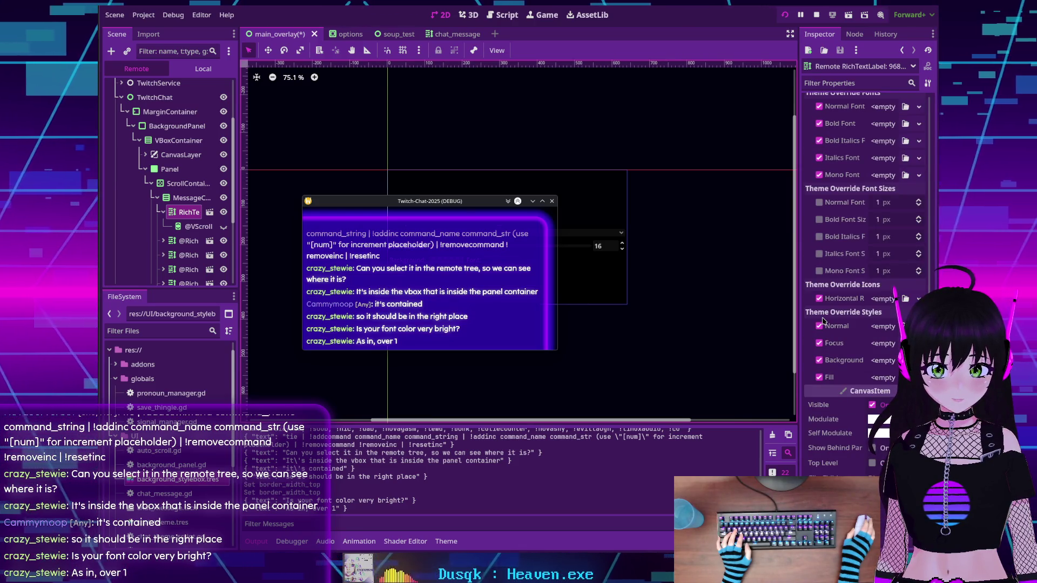
{"action": "scroll", "coordinate": [842, 332], "scroll_direction": "up", "scroll_amount": 5}
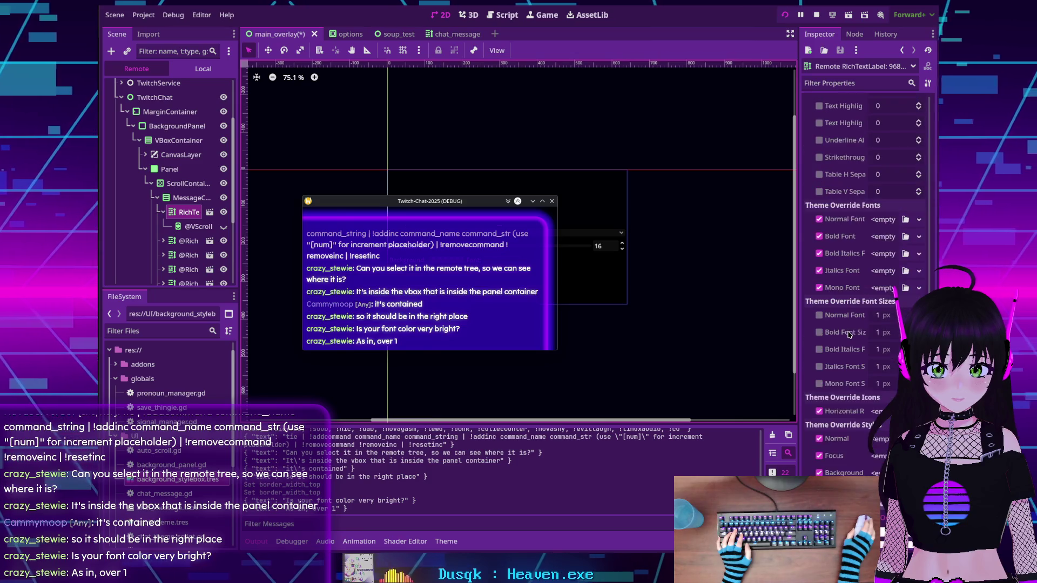
{"action": "scroll", "coordinate": [850, 335], "scroll_direction": "up", "scroll_amount": 2}
{"action": "scroll", "coordinate": [850, 334], "scroll_direction": "up", "scroll_amount": 15}
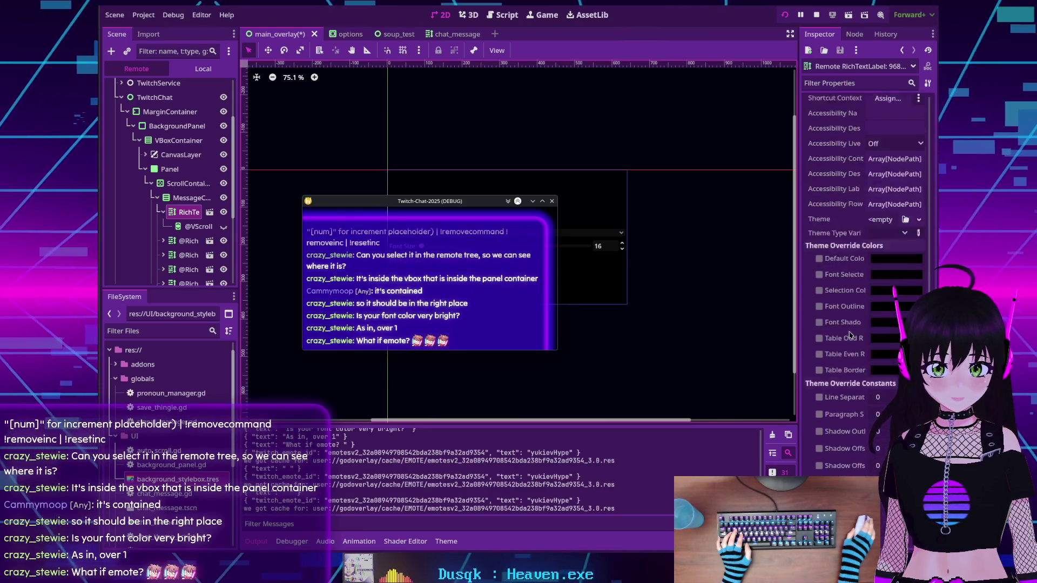
{"action": "scroll", "coordinate": [849, 335], "scroll_direction": "down", "scroll_amount": 2}
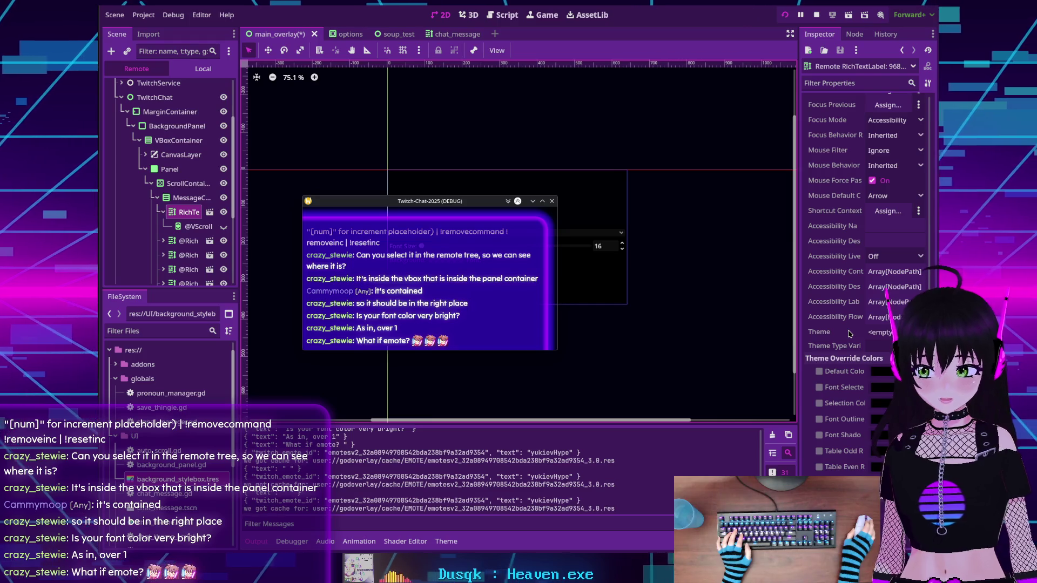
{"action": "scroll", "coordinate": [848, 334], "scroll_direction": "up", "scroll_amount": 10}
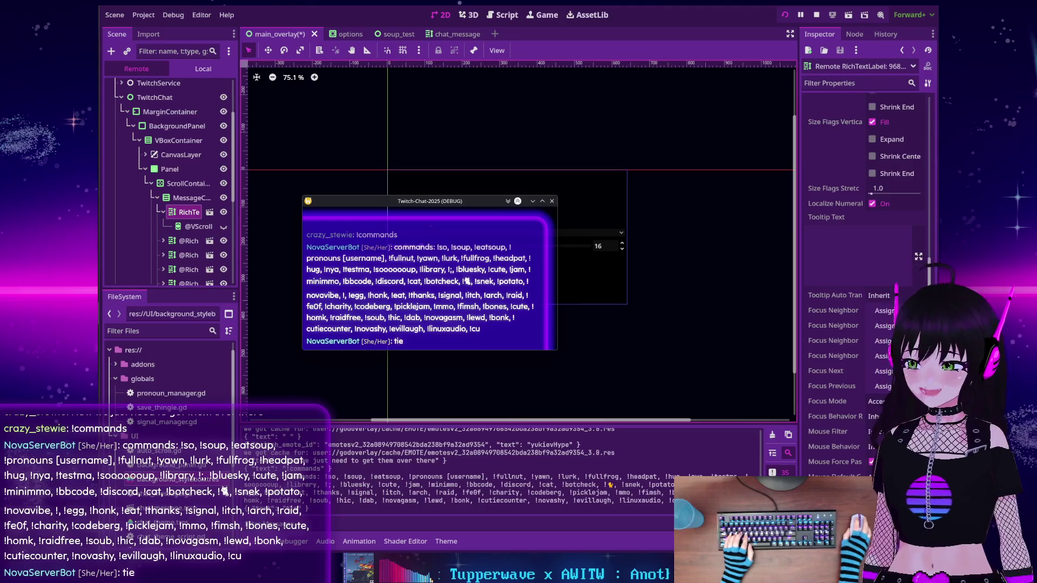
{"action": "scroll", "coordinate": [441, 314], "scroll_direction": "up", "scroll_amount": 3}
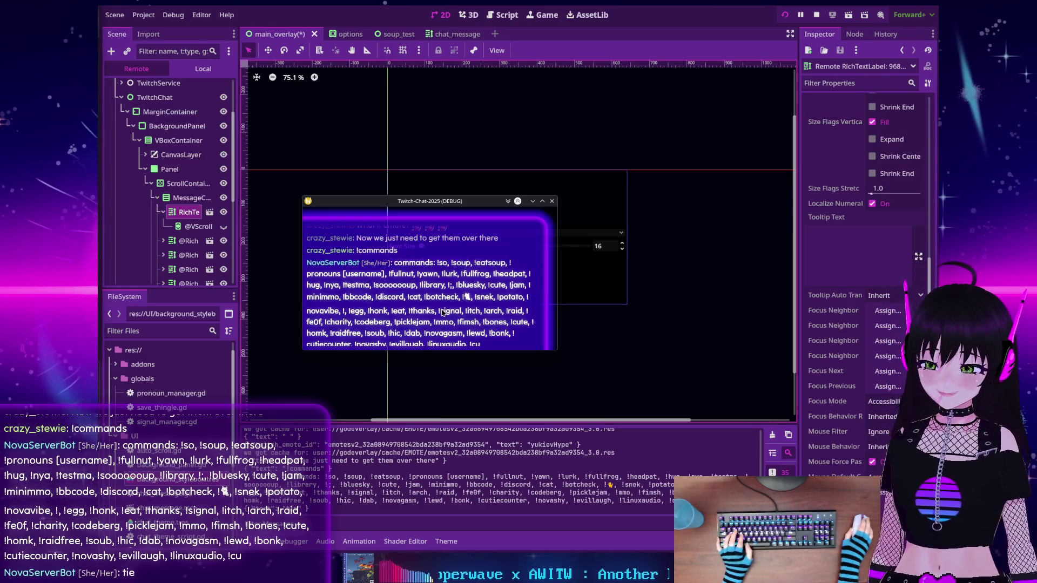
{"action": "scroll", "coordinate": [442, 313], "scroll_direction": "up", "scroll_amount": 2}
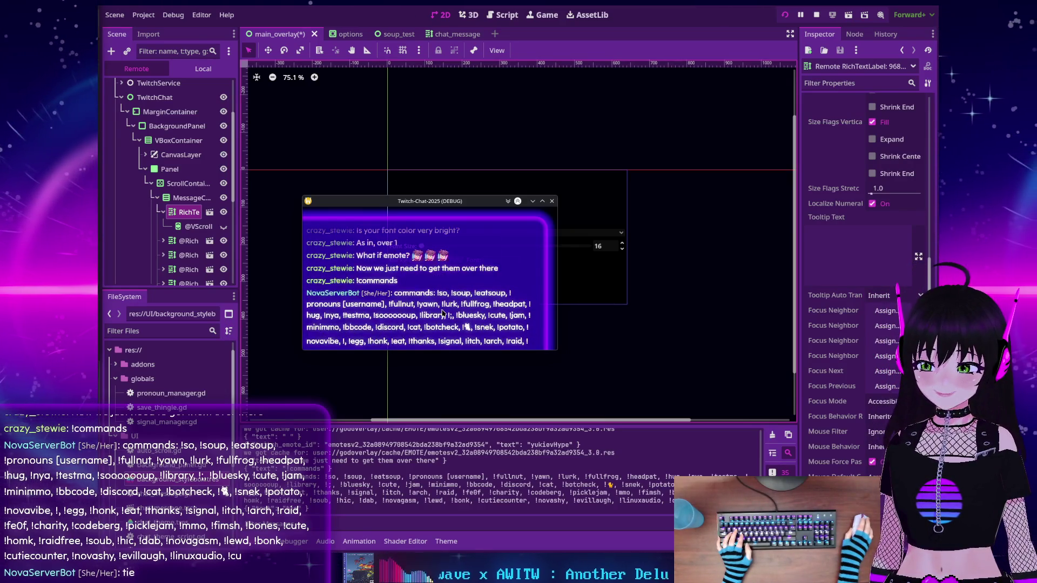
{"action": "scroll", "coordinate": [443, 314], "scroll_direction": "down", "scroll_amount": 2}
{"action": "scroll", "coordinate": [441, 313], "scroll_direction": "up", "scroll_amount": 1}
{"action": "scroll", "coordinate": [442, 313], "scroll_direction": "up", "scroll_amount": 1}
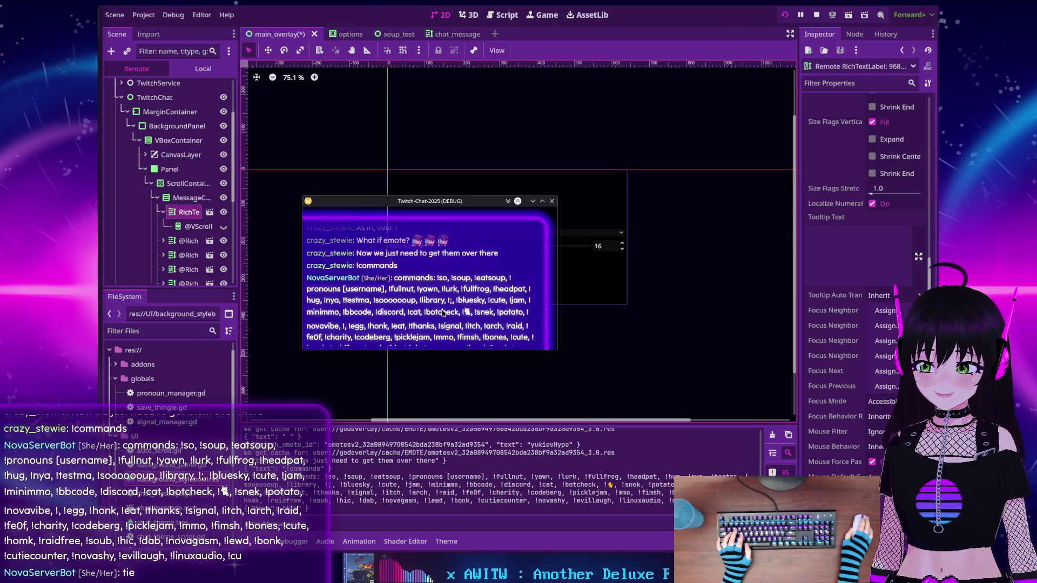
{"action": "scroll", "coordinate": [441, 312], "scroll_direction": "up", "scroll_amount": 1}
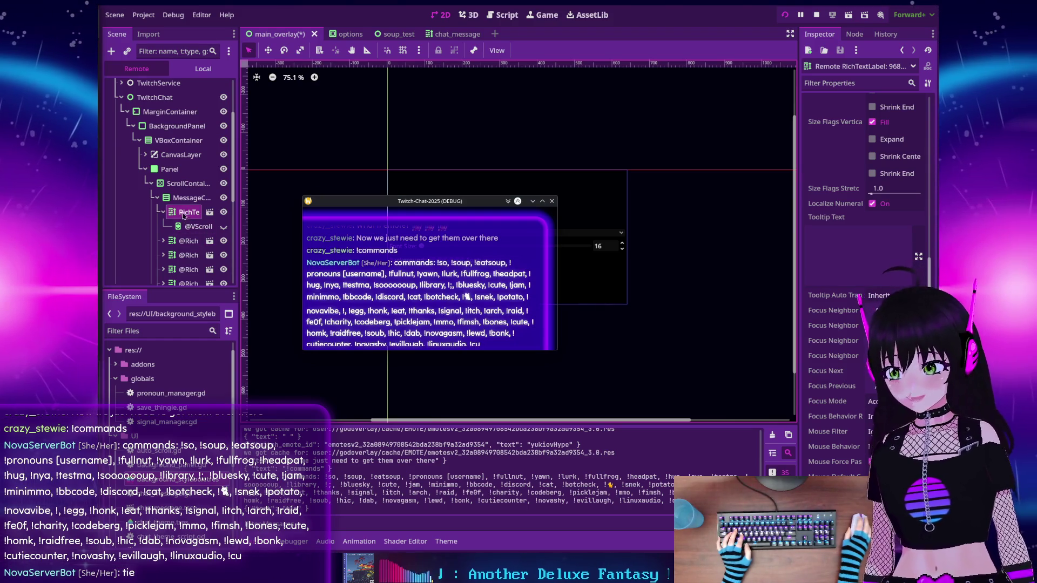
Set the chat Panel's top border width to 32 px and turn on border blending
{"action": "left_click", "coordinate": [172, 169]}
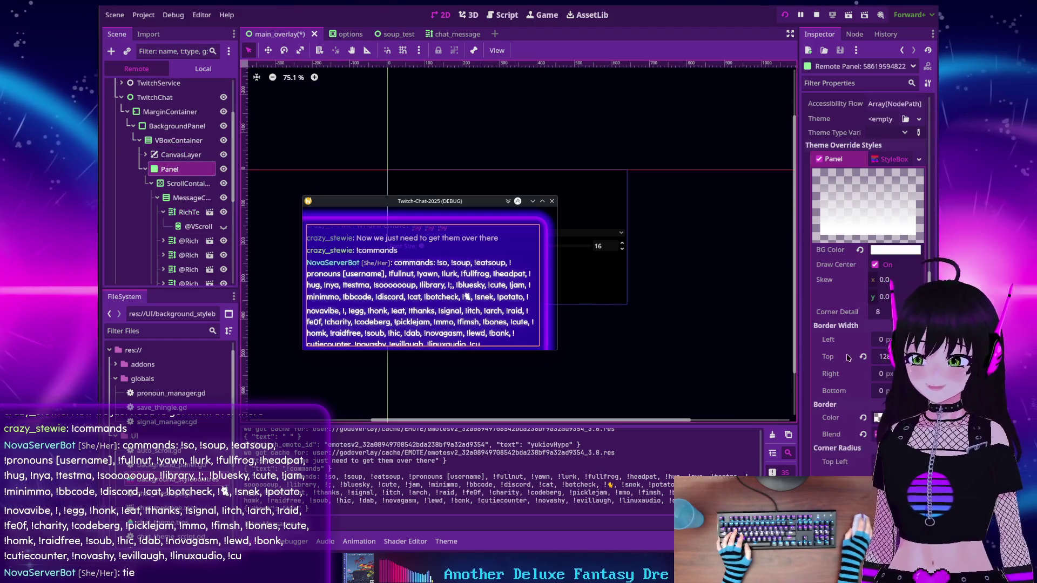
{"action": "left_click", "coordinate": [885, 358]}
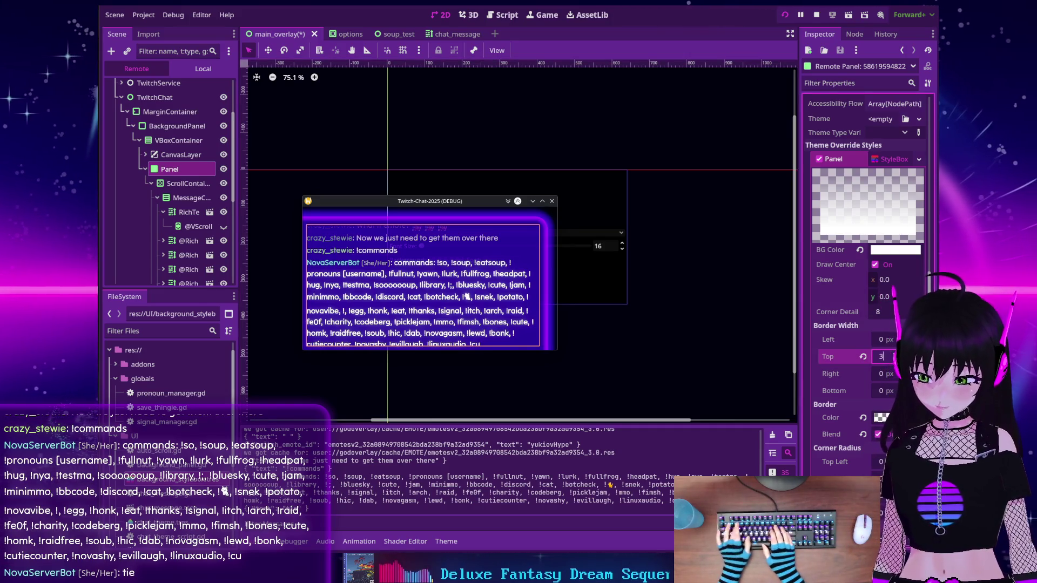
{"action": "type", "text": "32"}
{"action": "key", "text": "Return"}
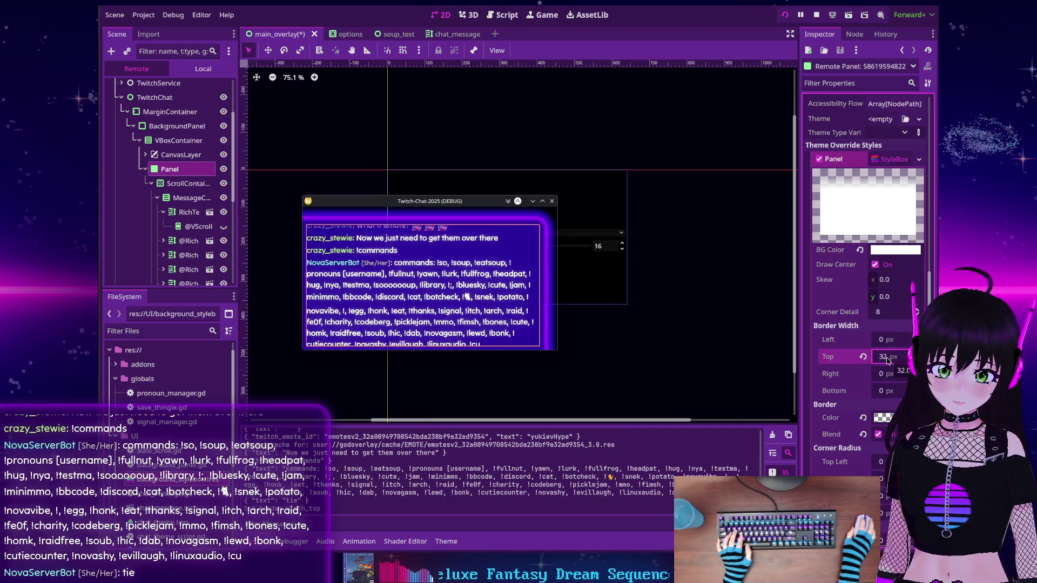
{"action": "left_click", "coordinate": [877, 435]}
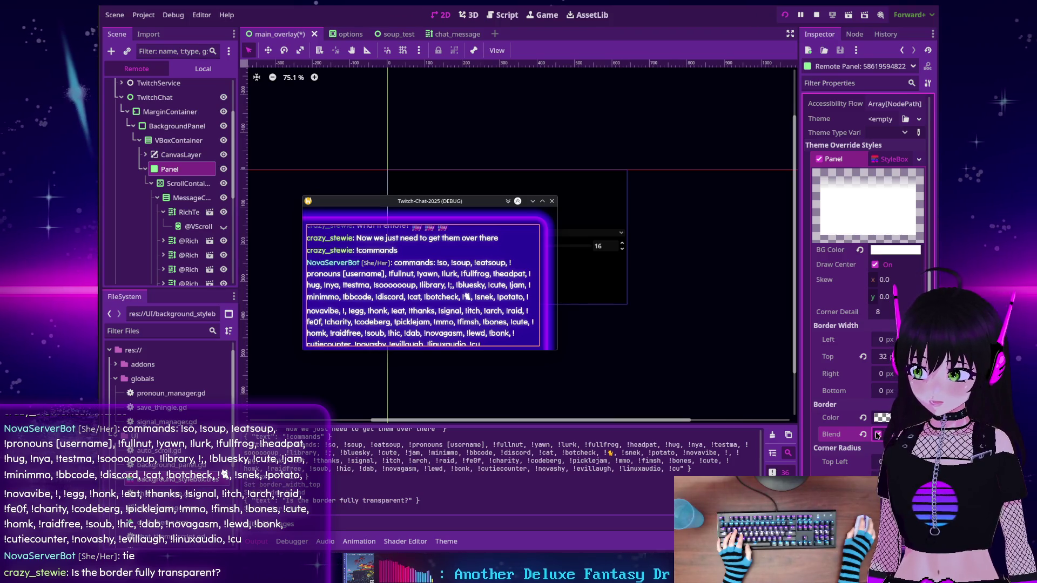
Raise the border colour's opacity and compare blending off and on, leaving it enabled
{"action": "left_click", "coordinate": [885, 418]}
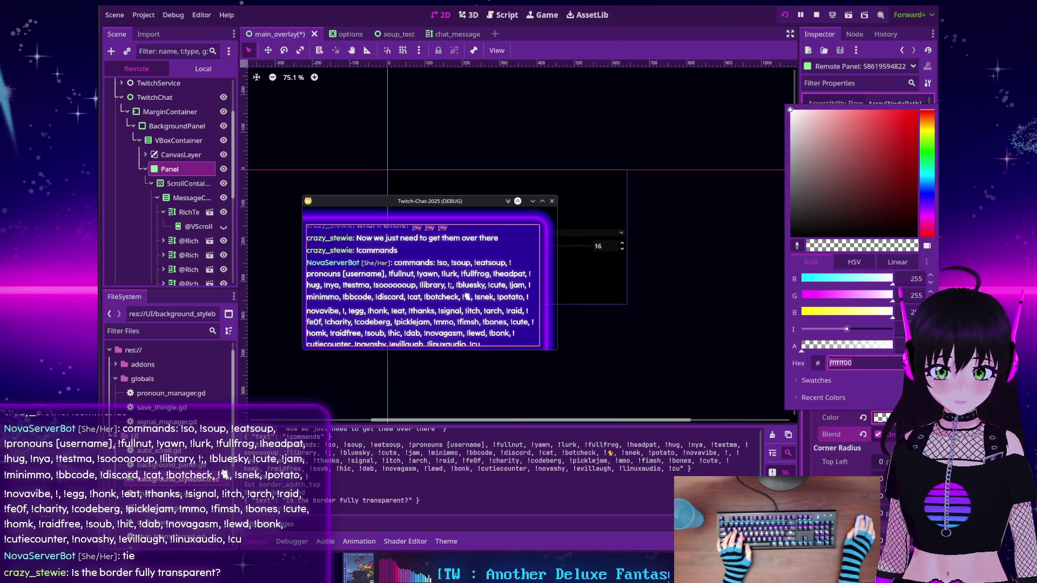
{"action": "mouse_move", "coordinate": [827, 349]}
{"action": "left_mouse_down"}
{"action": "mouse_move", "coordinate": [856, 351]}
{"action": "mouse_move", "coordinate": [805, 352]}
{"action": "left_mouse_up"}
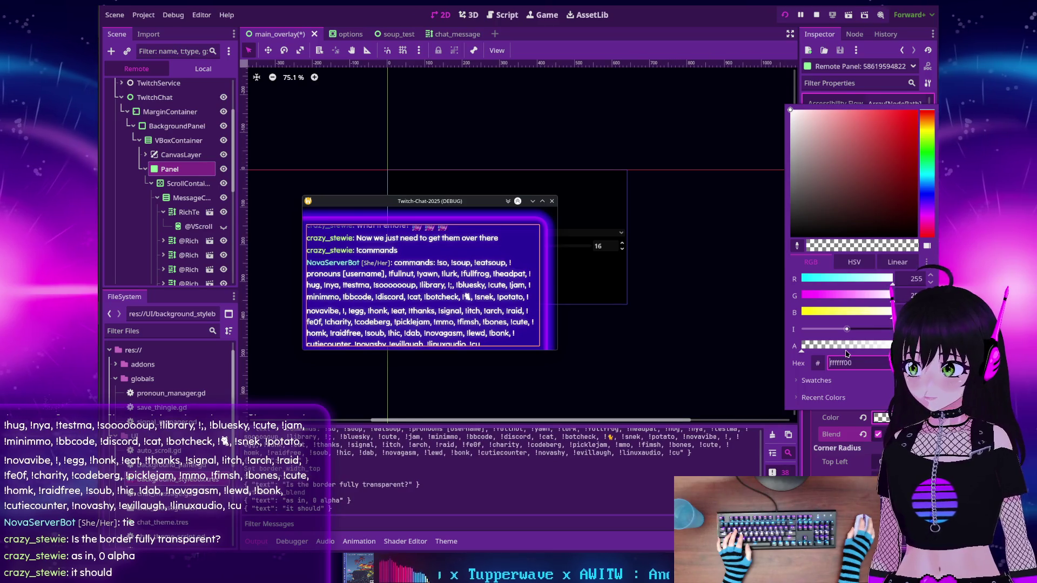
{"action": "left_click", "coordinate": [813, 419]}
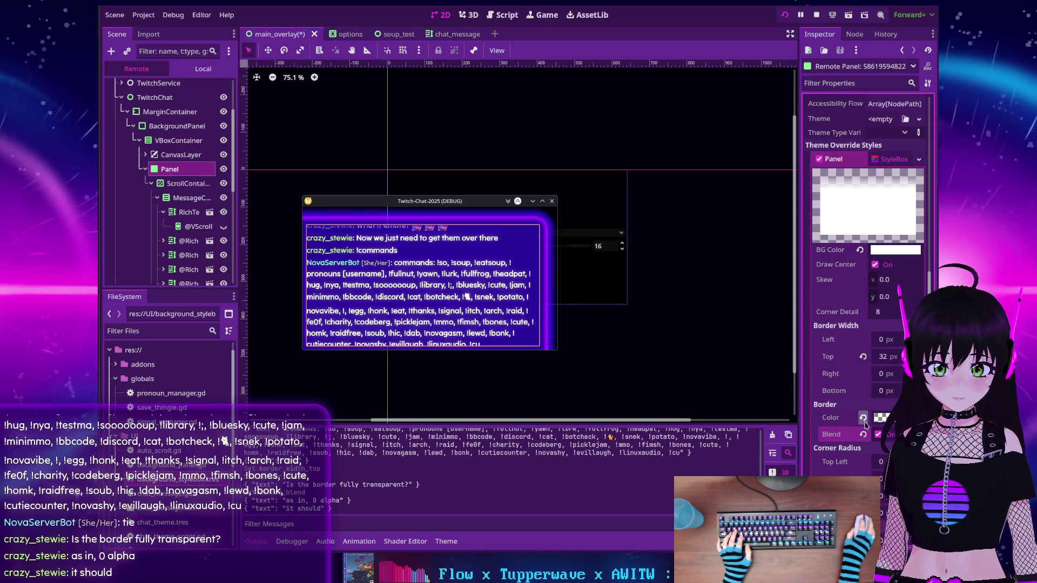
{"action": "left_click", "coordinate": [877, 434]}
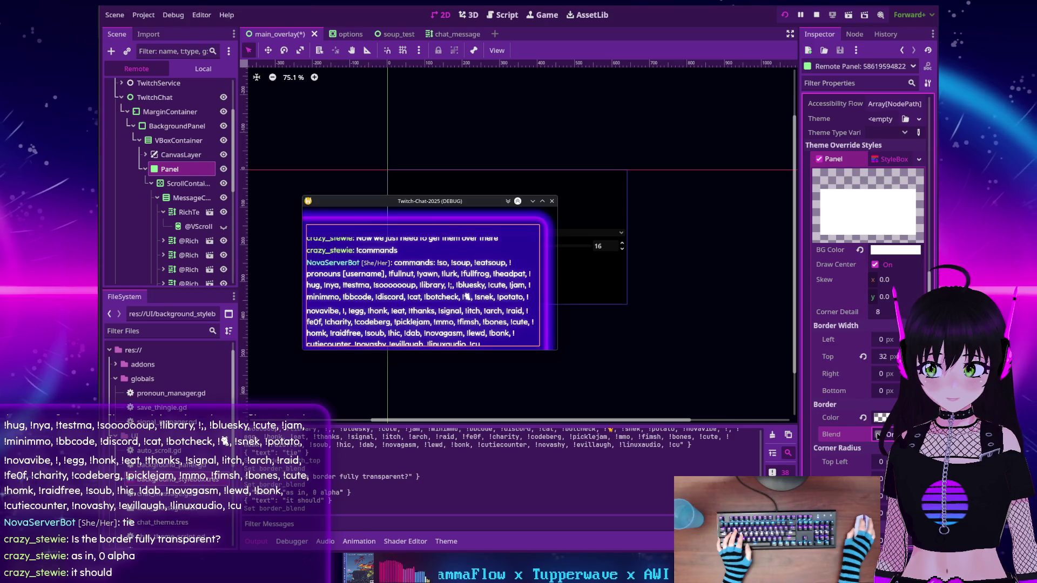
{"action": "left_click", "coordinate": [877, 434]}
{"action": "left_click", "coordinate": [877, 434]}
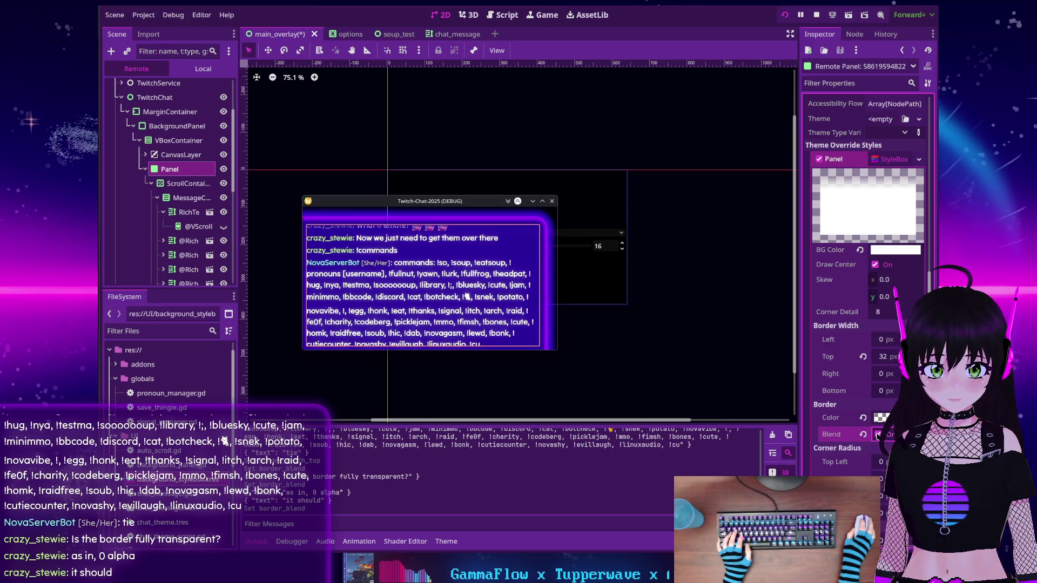
Change the top border width to 128 px, then settle on 48 px
{"action": "left_click", "coordinate": [883, 356]}
{"action": "type", "text": "128"}
{"action": "key", "text": "Return"}
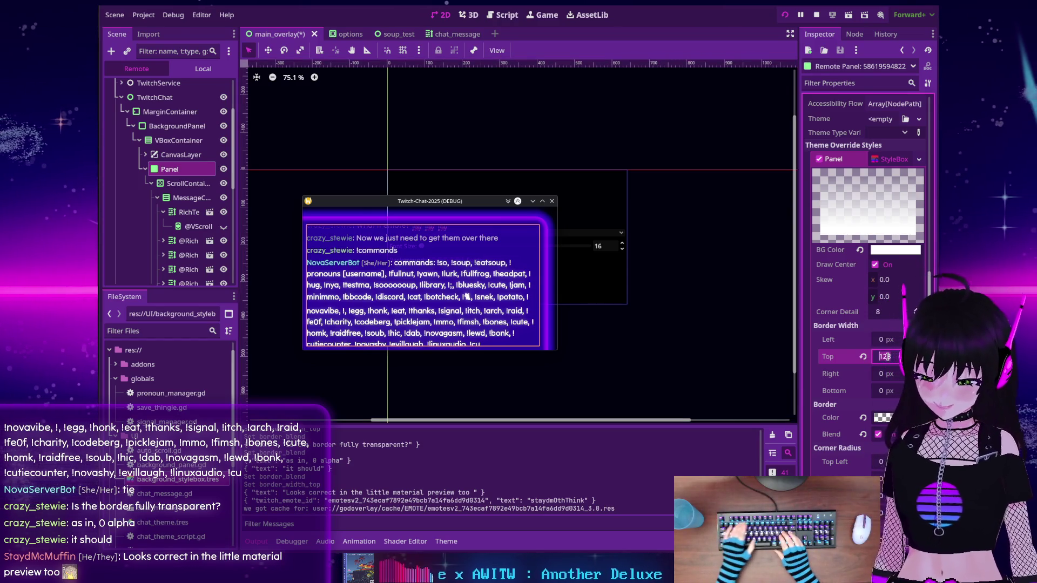
{"action": "type", "text": "48"}
{"action": "key", "text": "Return"}
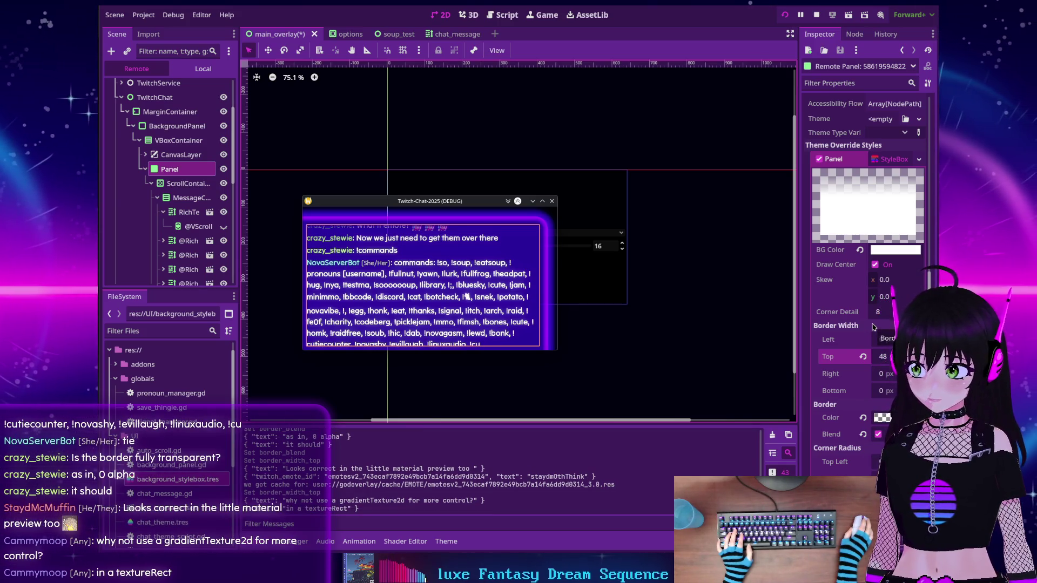
Review the Panel's StyleBox options and border colour without making changes
{"action": "left_click", "coordinate": [918, 160]}
{"action": "left_click", "coordinate": [847, 306]}
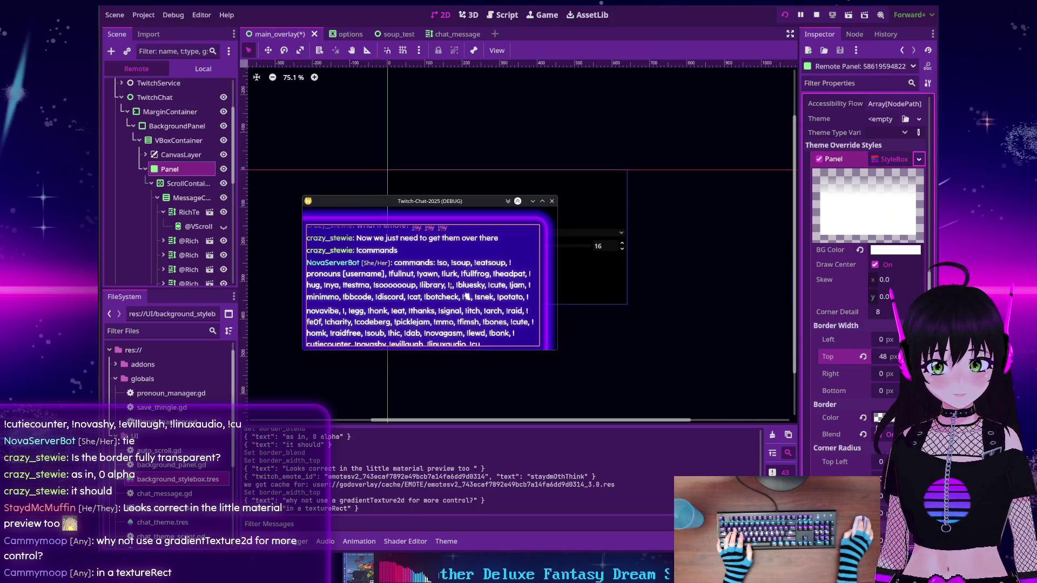
{"action": "left_click", "coordinate": [880, 418]}
{"action": "left_click", "coordinate": [808, 425]}
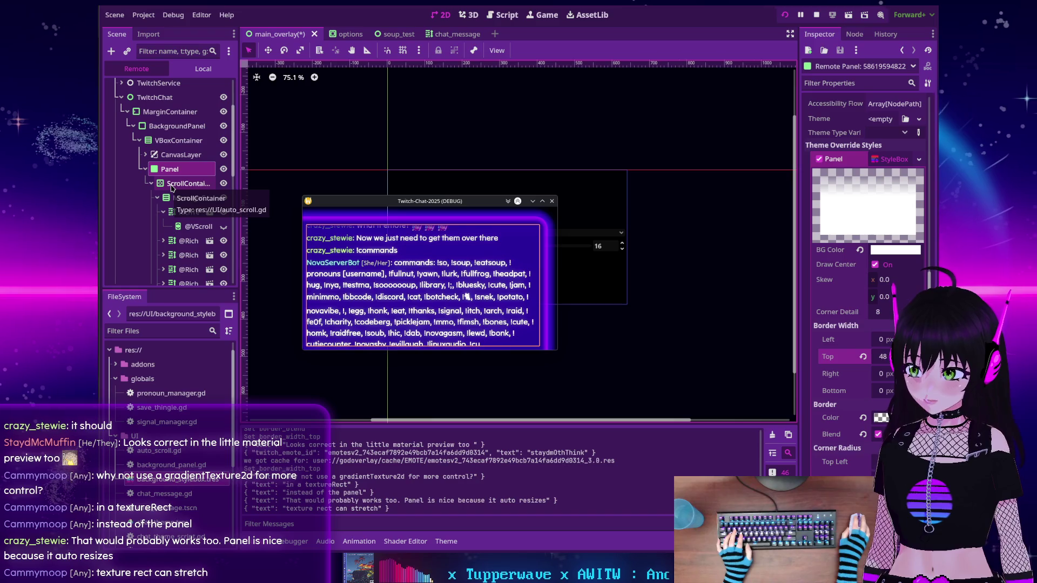
Select the ScrollContainer, then stop the running chat overlay
{"action": "right_click", "coordinate": [169, 171]}
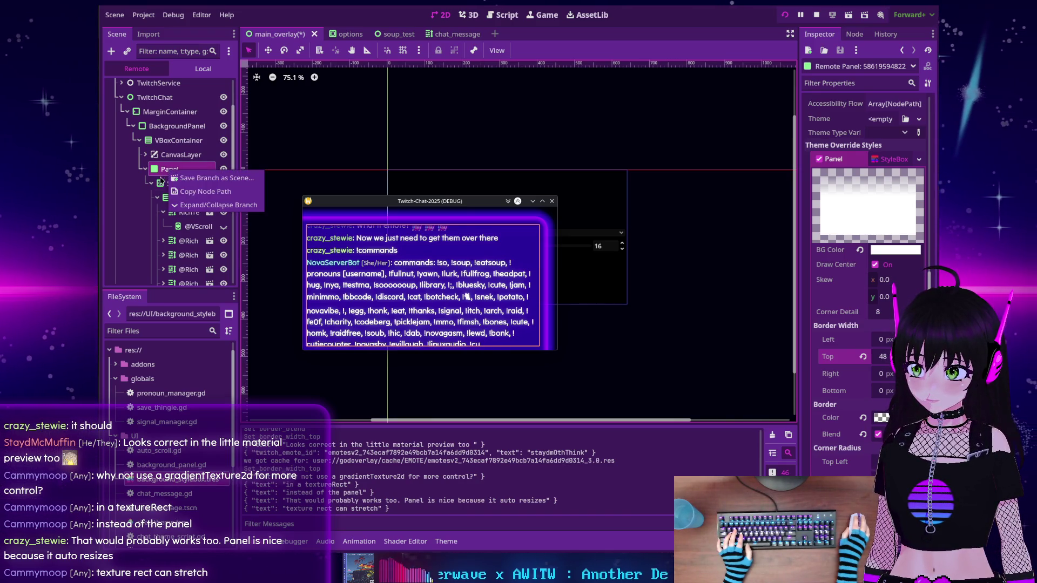
{"action": "left_click", "coordinate": [169, 170]}
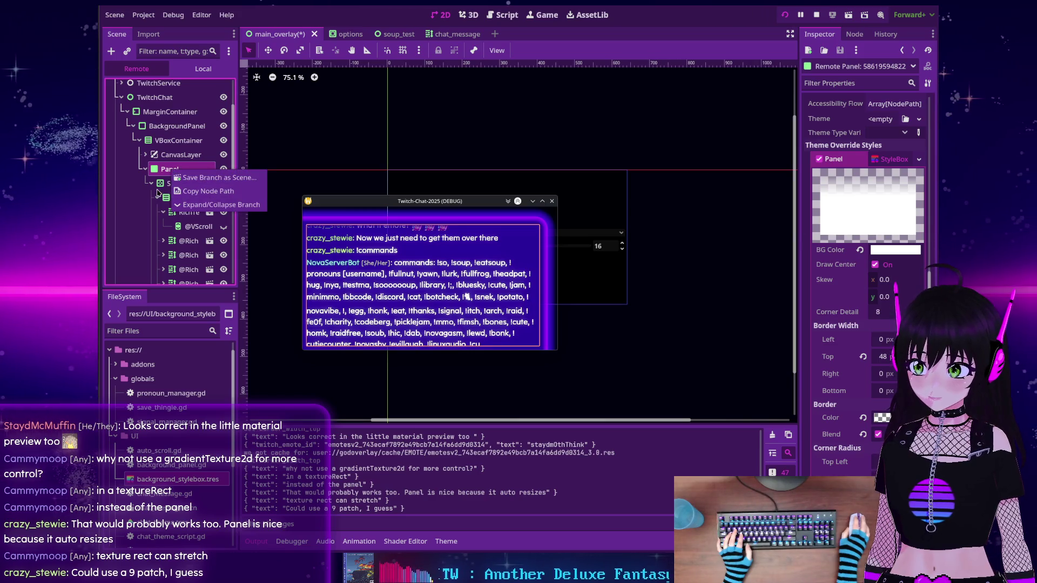
{"action": "left_click", "coordinate": [162, 185]}
{"action": "left_click", "coordinate": [817, 15]}
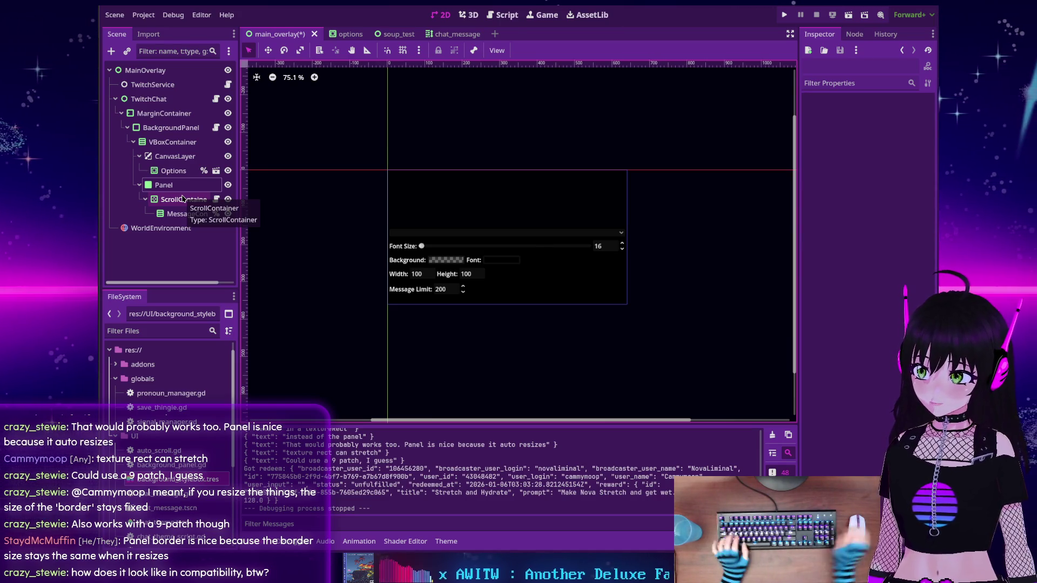
Choose the Compatibility renderer with Save & Restart, then run the project with F5
{"action": "left_click", "coordinate": [190, 189]}
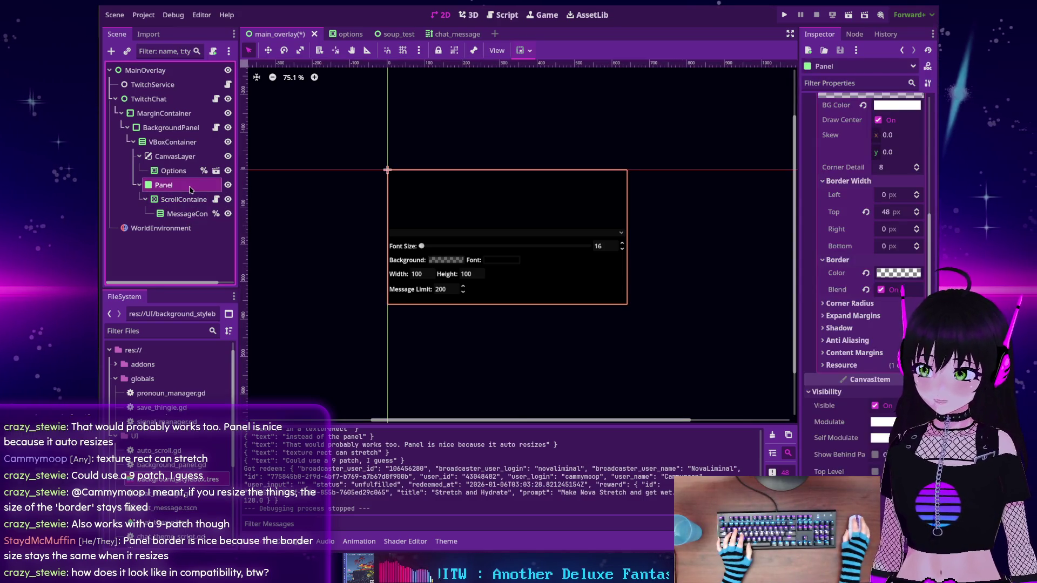
{"action": "left_click", "coordinate": [910, 16]}
{"action": "left_click", "coordinate": [894, 60]}
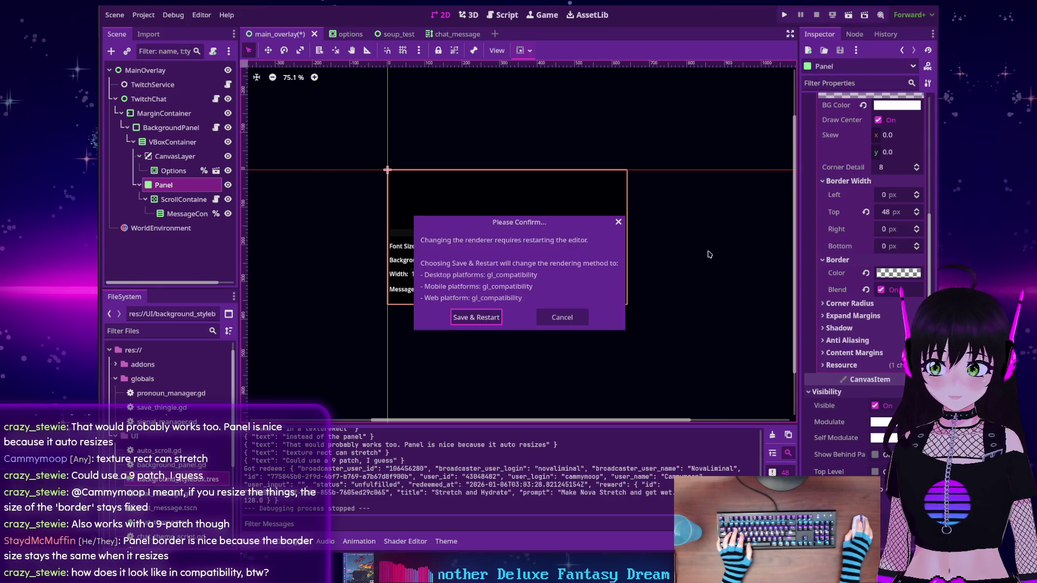
{"action": "left_click", "coordinate": [453, 318]}
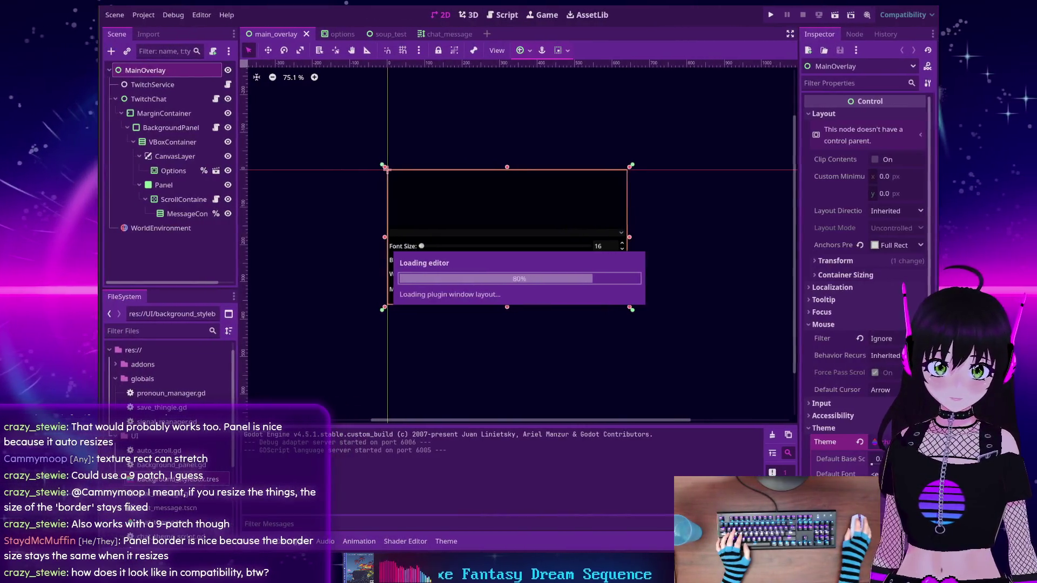
{"action": "key", "text": "F5"}
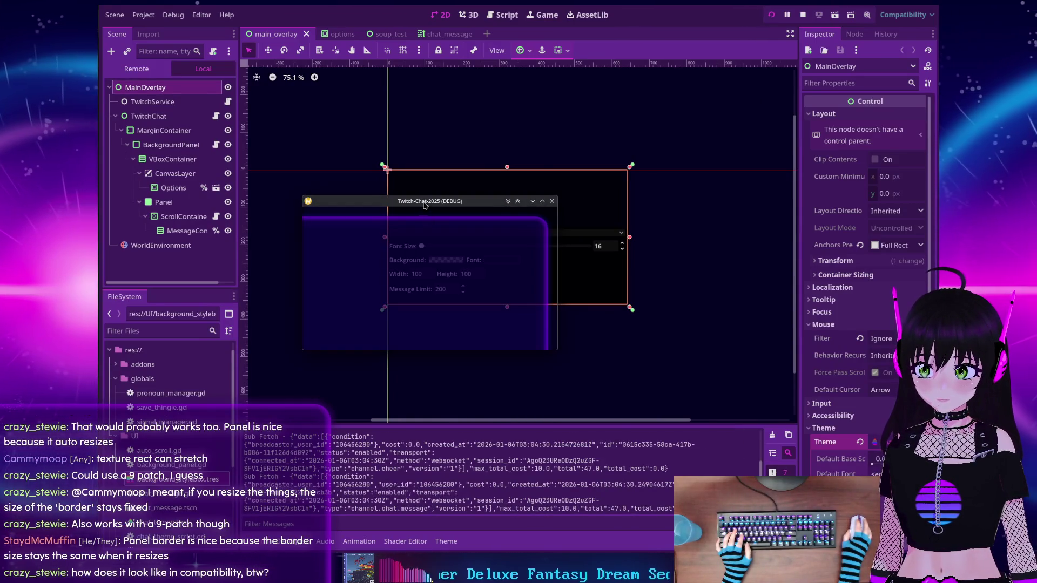
Pin the debug window on top and expand the remote tree down to the live Panel
{"action": "left_click", "coordinate": [517, 201]}
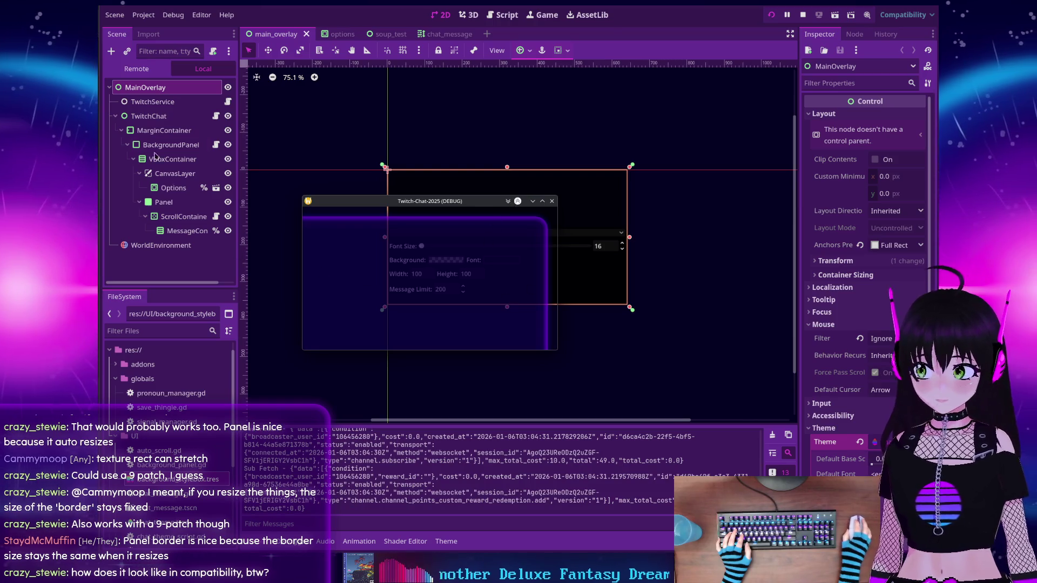
{"action": "left_click", "coordinate": [136, 68]}
{"action": "left_click", "coordinate": [151, 144]}
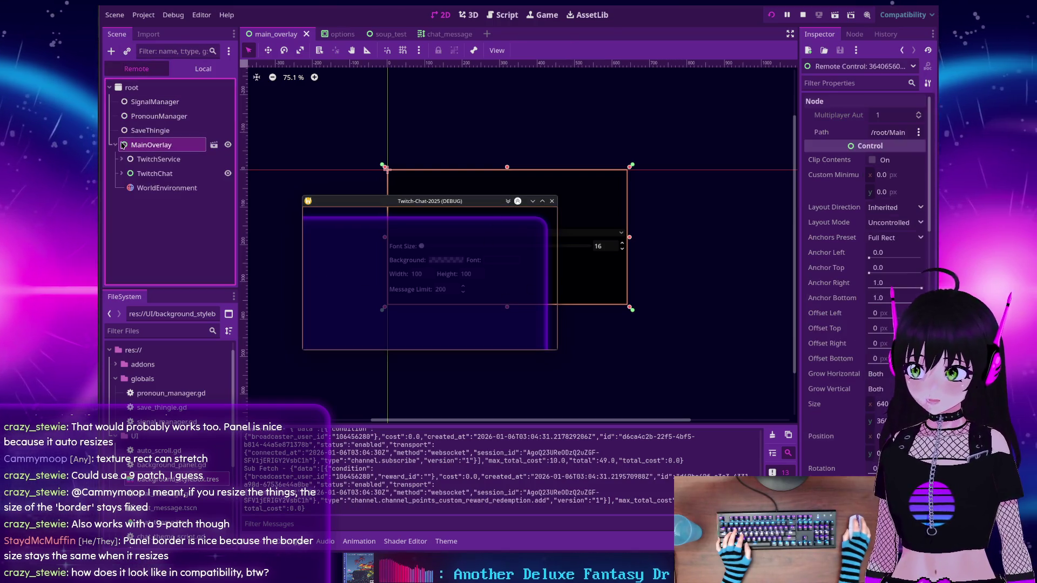
{"action": "left_click", "coordinate": [121, 173]}
{"action": "left_click", "coordinate": [127, 188]}
{"action": "left_click", "coordinate": [133, 202]}
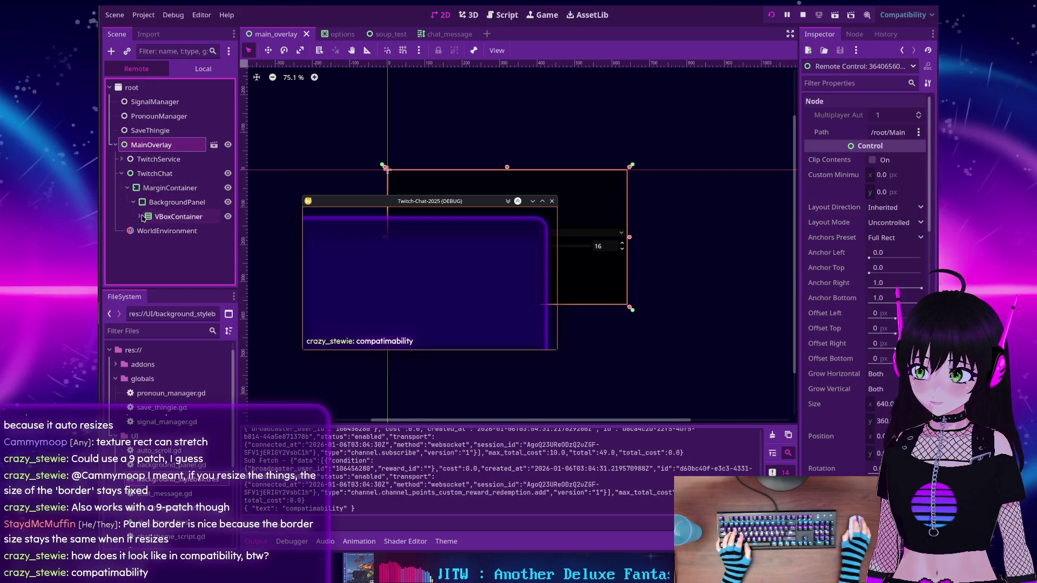
{"action": "left_click", "coordinate": [139, 216]}
{"action": "left_click", "coordinate": [164, 247]}
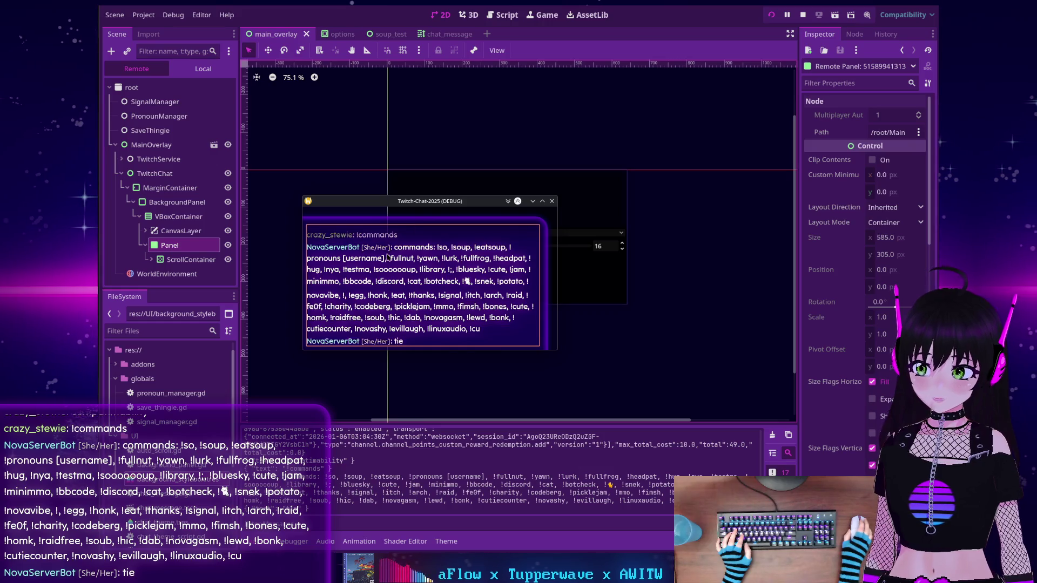
Expand the live Panel's Theme Override StyleBox, then inspect the live CanvasLayer
{"action": "scroll", "coordinate": [846, 388], "scroll_direction": "down", "scroll_amount": 10}
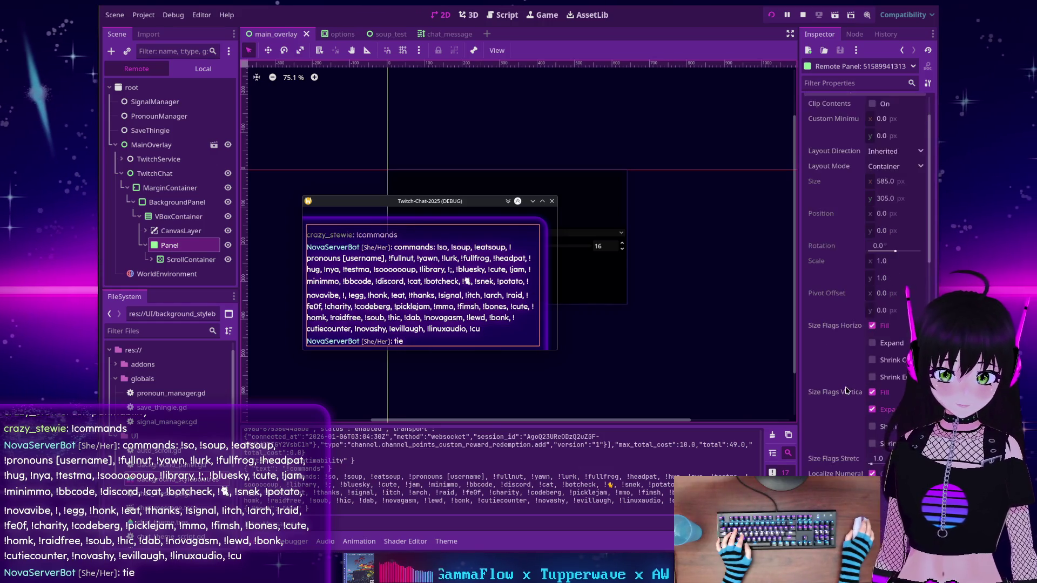
{"action": "scroll", "coordinate": [845, 387], "scroll_direction": "down", "scroll_amount": 10}
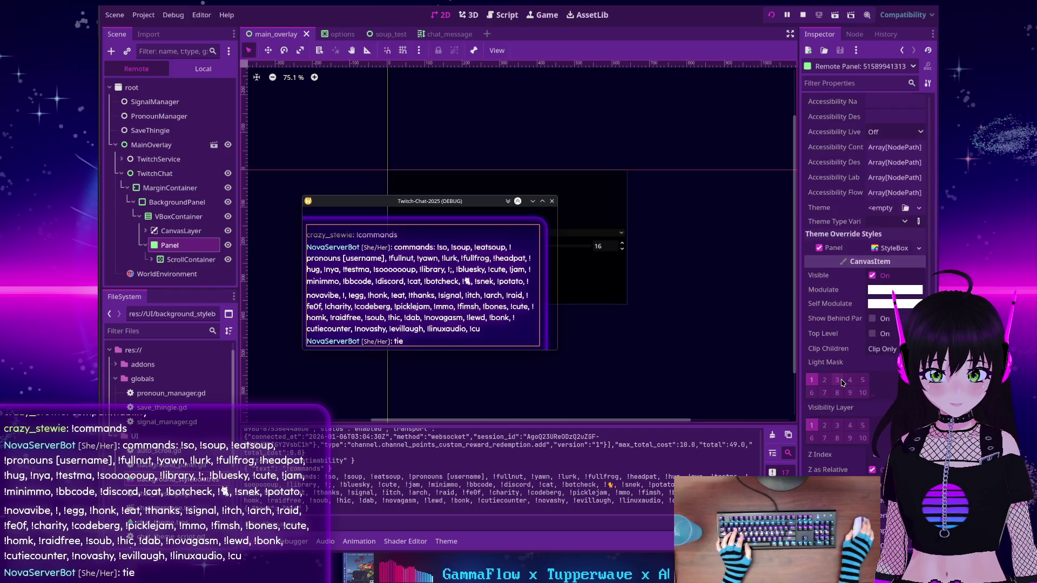
{"action": "scroll", "coordinate": [841, 382], "scroll_direction": "down", "scroll_amount": 2}
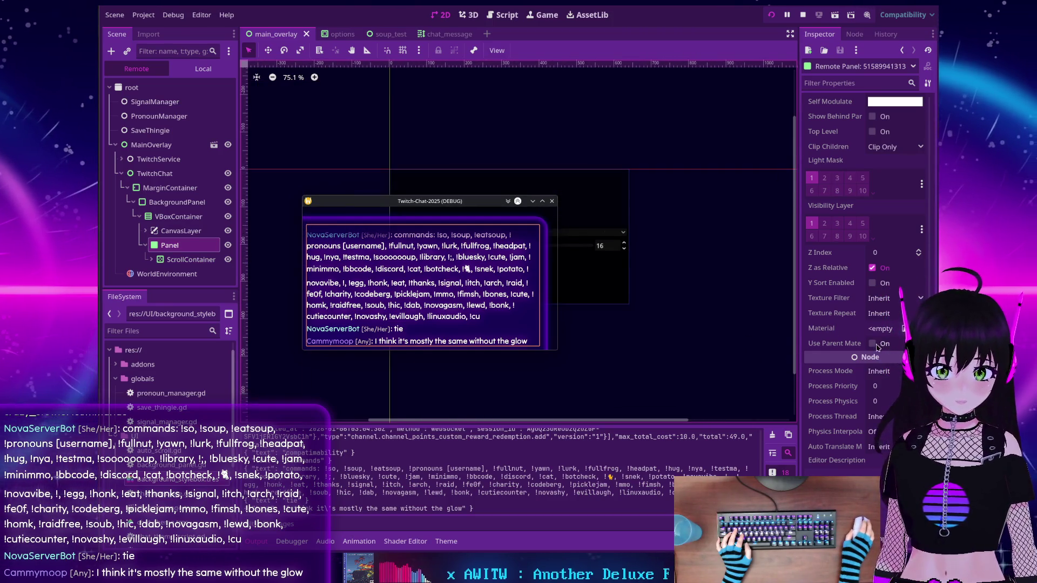
{"action": "scroll", "coordinate": [876, 346], "scroll_direction": "down", "scroll_amount": 10}
{"action": "left_click", "coordinate": [893, 271]}
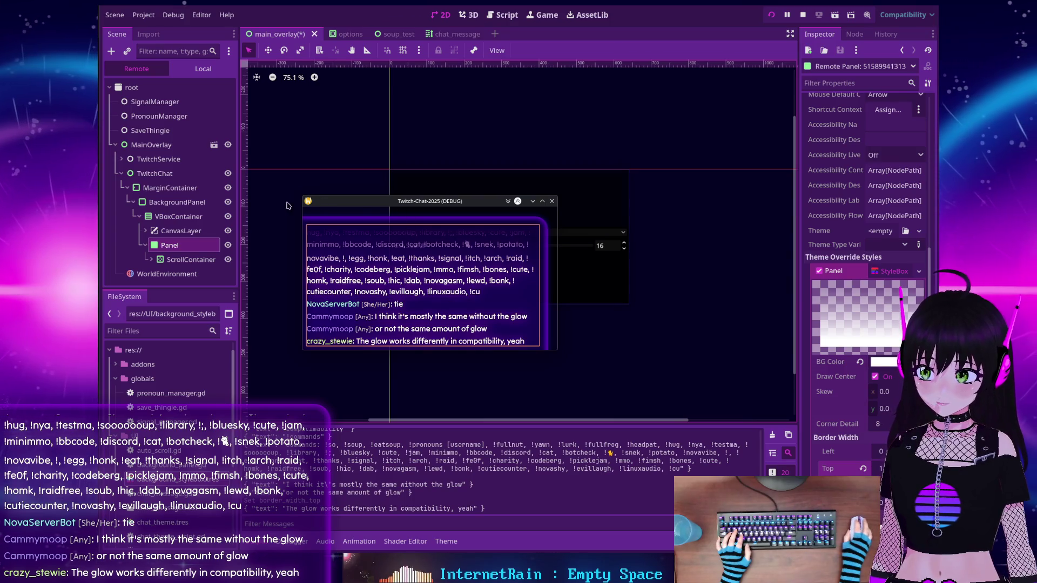
{"action": "left_click", "coordinate": [174, 231]}
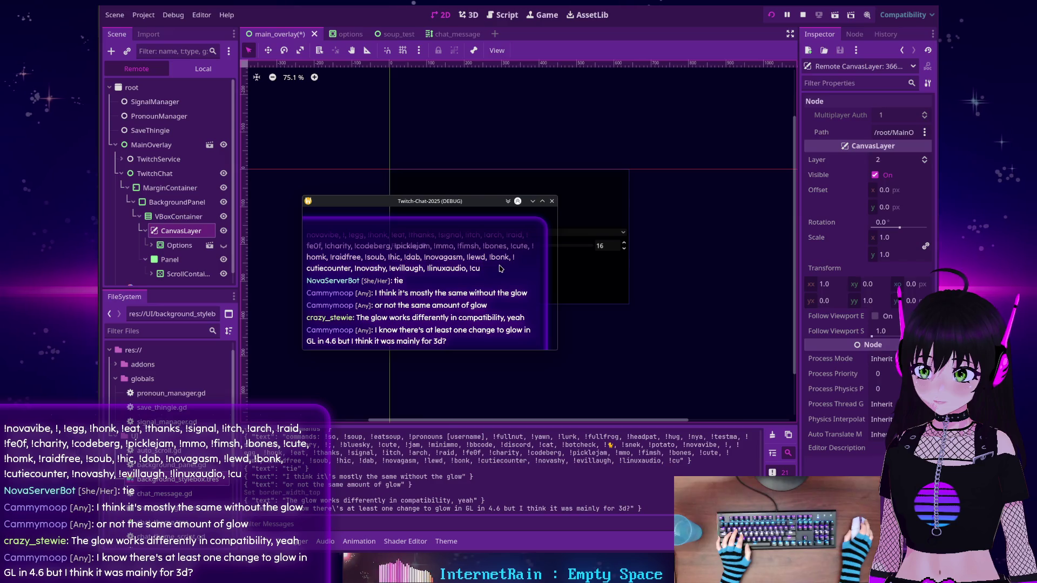
Stop the game, switch to Forward+ with Save & Restart, rerun it, and select Panel
{"action": "left_click", "coordinate": [801, 15]}
{"action": "left_click", "coordinate": [901, 15]}
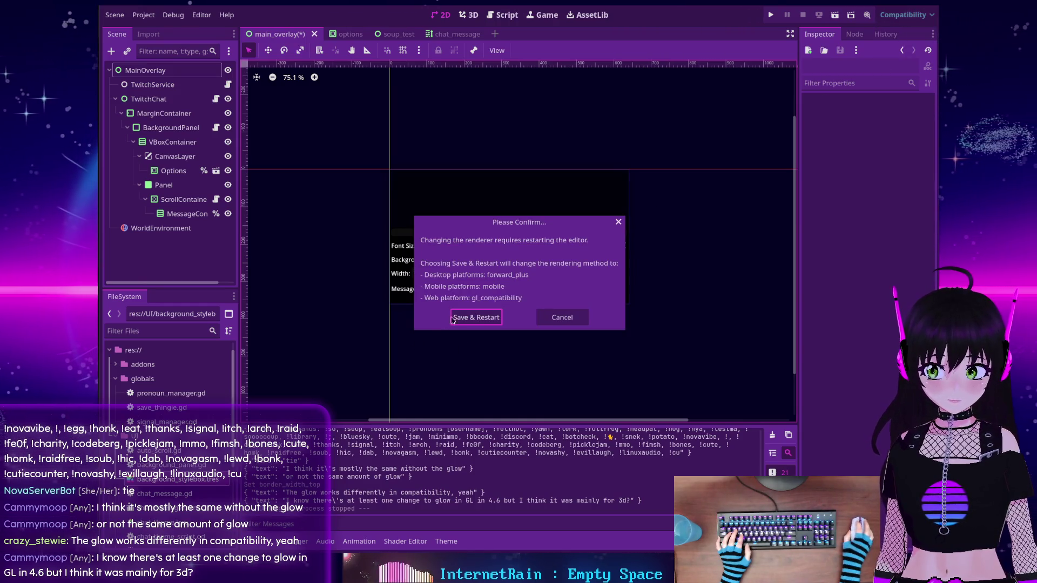
{"action": "left_click", "coordinate": [493, 321]}
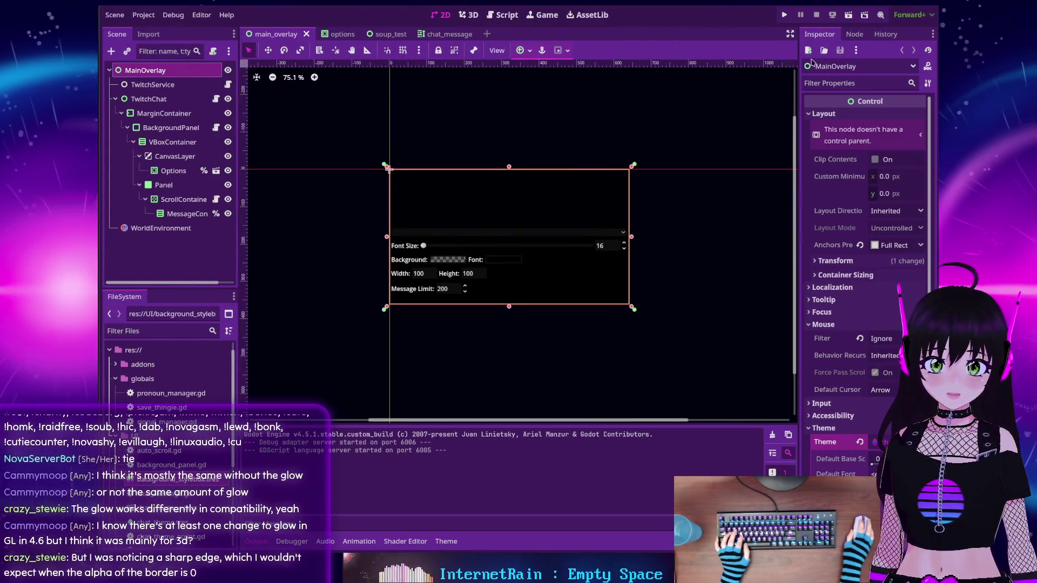
{"action": "left_click", "coordinate": [784, 19]}
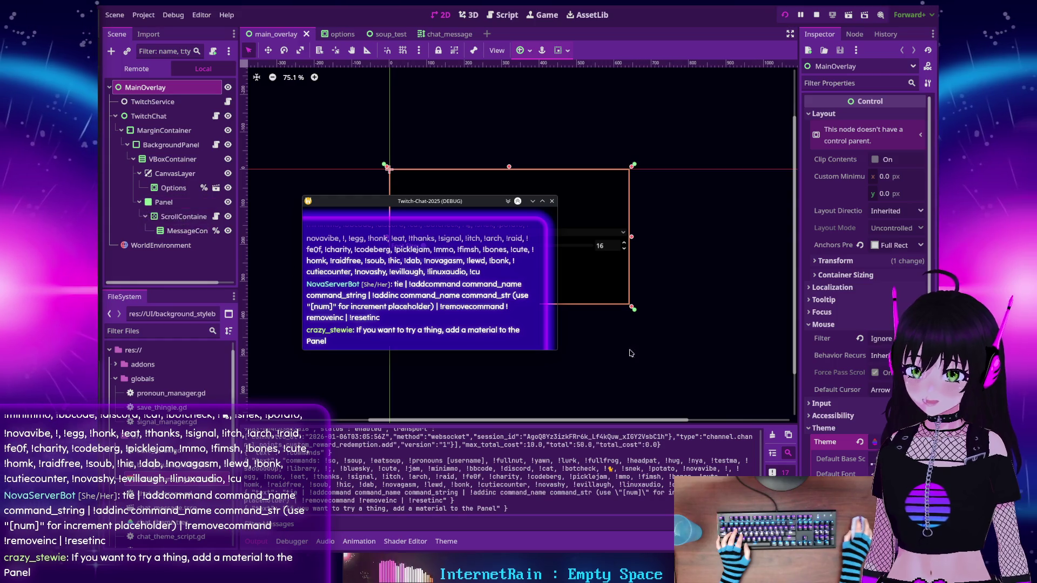
{"action": "left_click", "coordinate": [182, 200]}
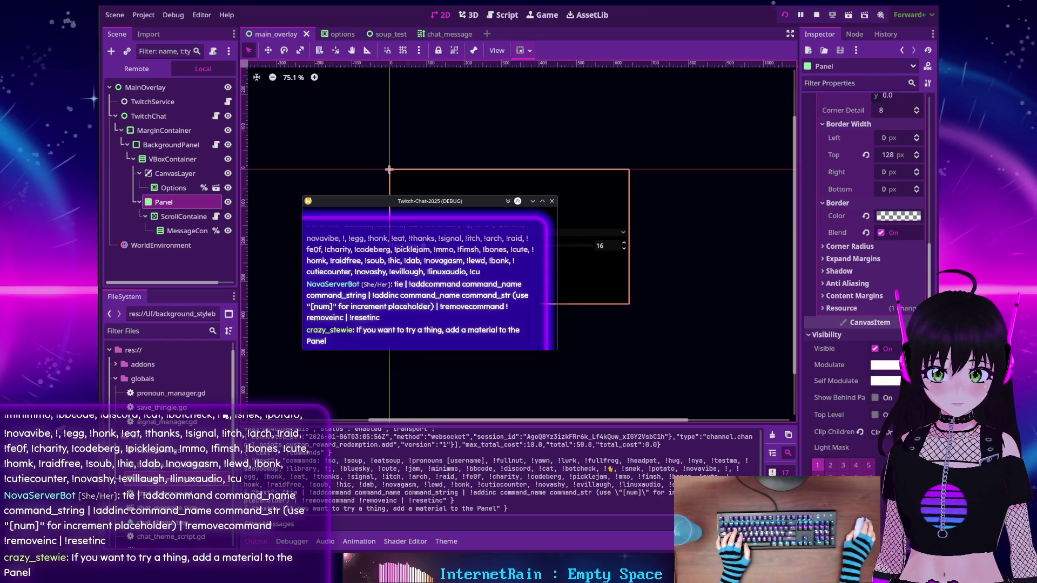
Assign a New ShaderMaterial to the Panel's CanvasItem Material slot and start picking its shader
{"action": "scroll", "coordinate": [864, 270], "scroll_direction": "down", "scroll_amount": 5}
{"action": "left_click", "coordinate": [829, 451]}
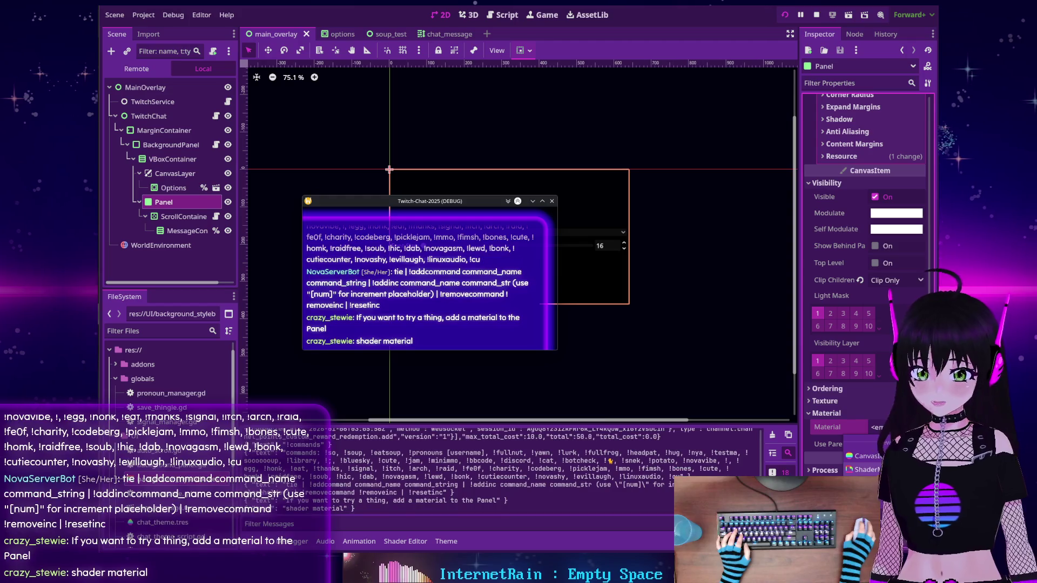
{"action": "left_click", "coordinate": [864, 469]}
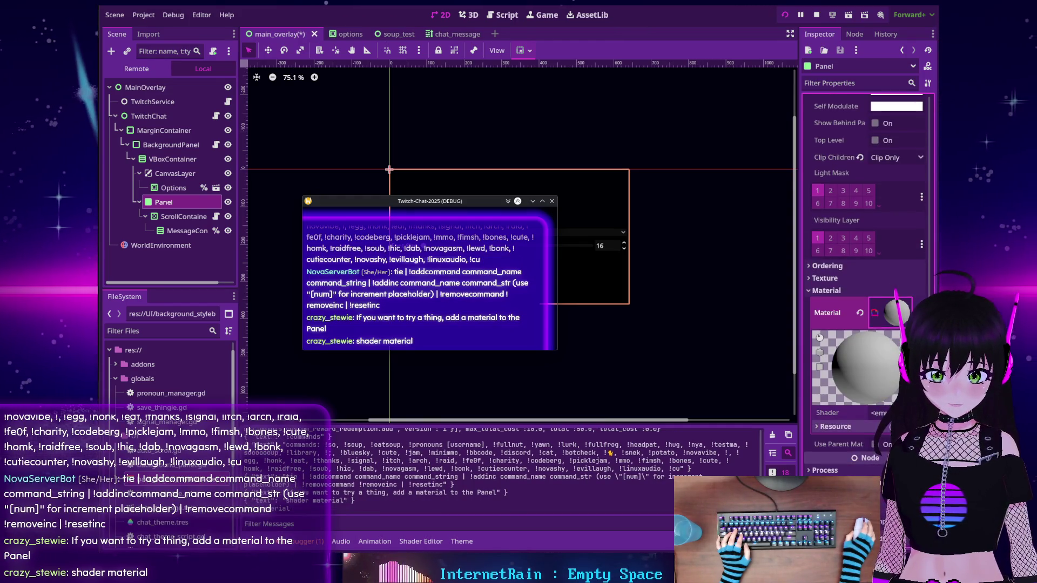
{"action": "left_click", "coordinate": [880, 413]}
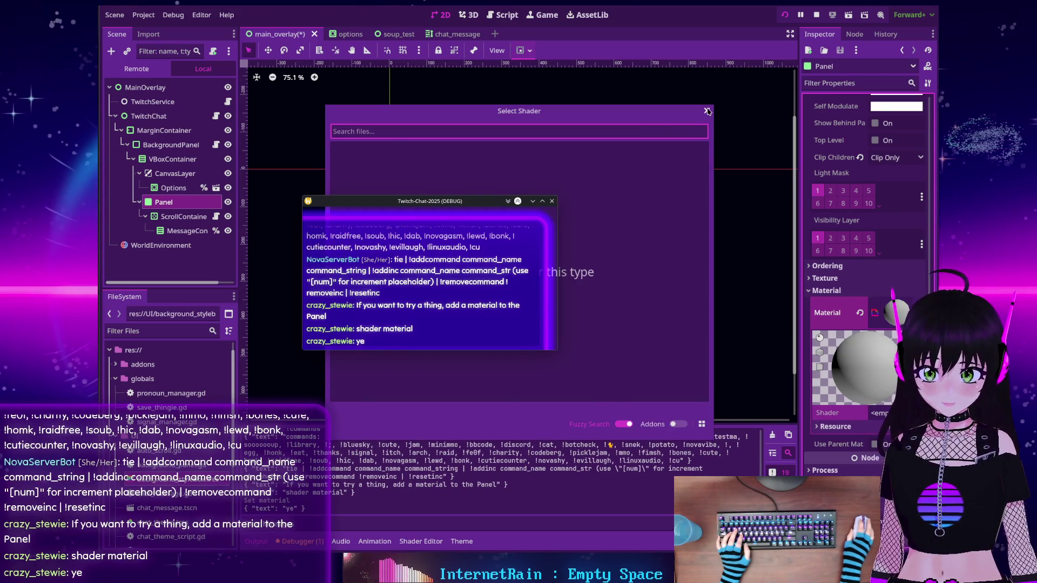
Create a new shader file at res://fadema_text.gdshader for the Panel's material
{"action": "left_click", "coordinate": [707, 111]}
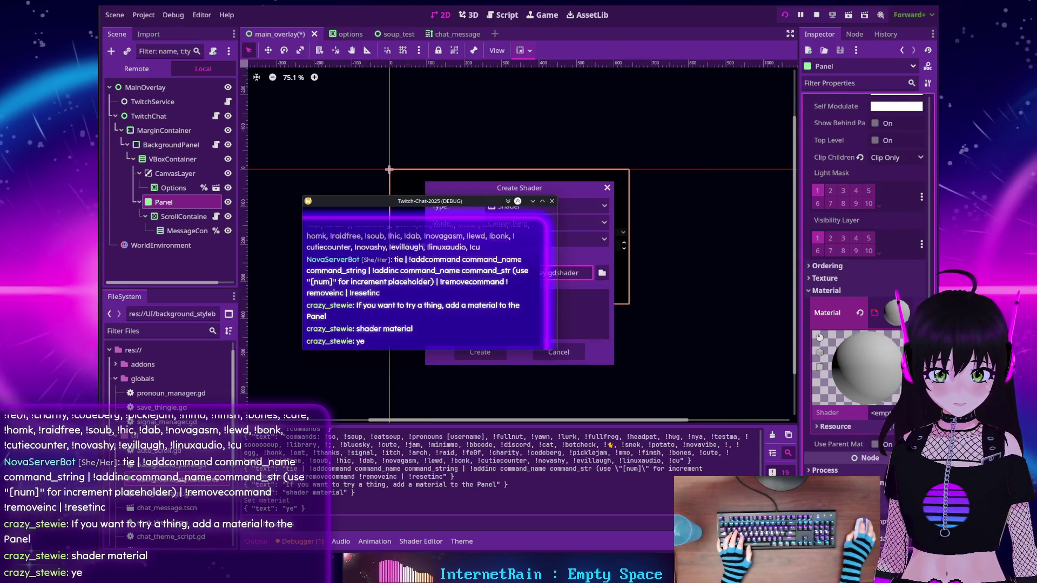
{"action": "left_click_drag", "start_coordinate": [548, 268], "coordinate": [344, 136]}
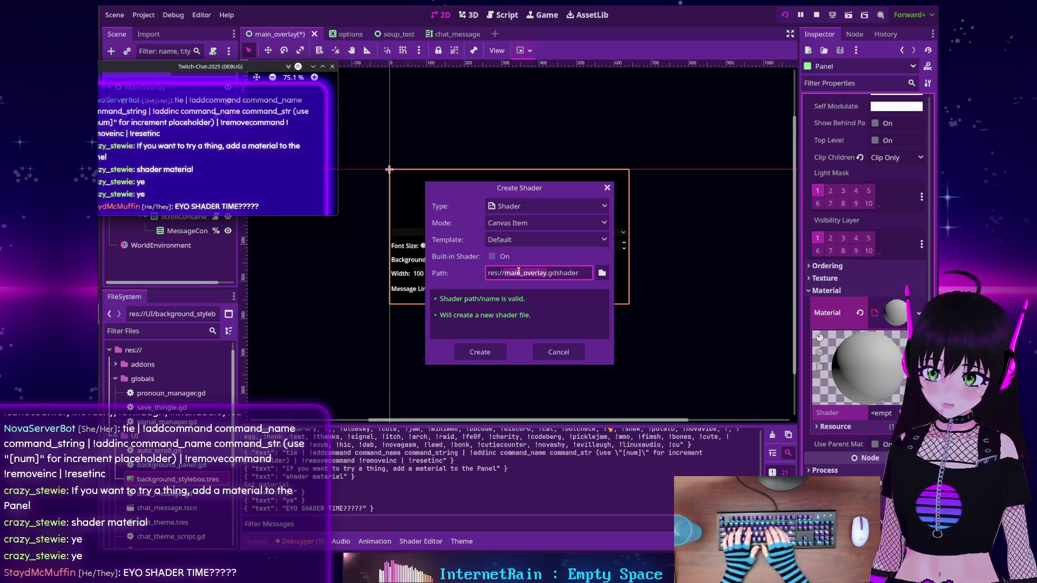
{"action": "left_click", "coordinate": [518, 271]}
{"action": "double_click", "coordinate": [518, 272]}
{"action": "type", "text": "textfade"}
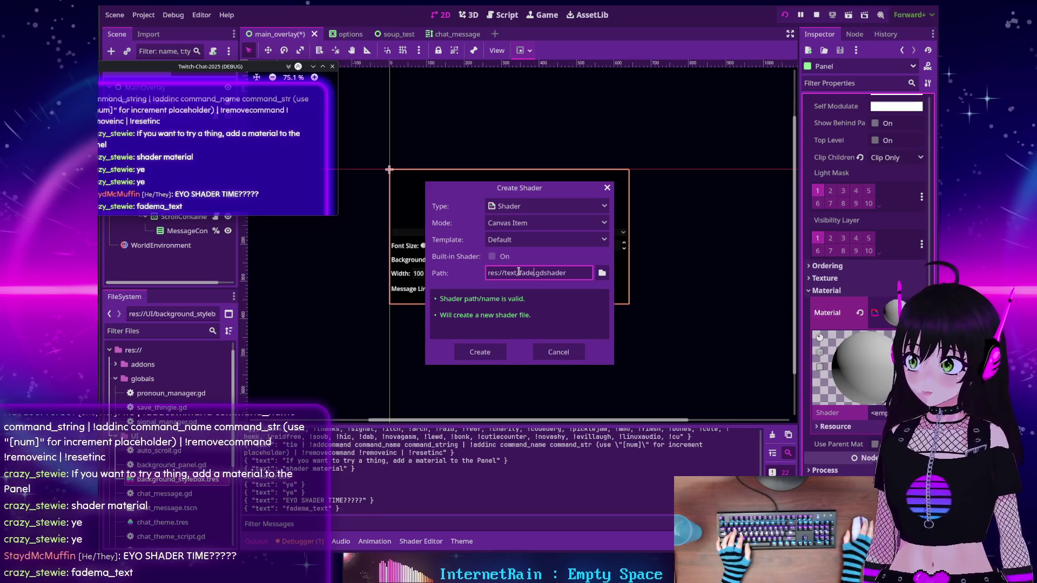
{"action": "left_click", "coordinate": [518, 273]}
{"action": "type", "text": "_"}
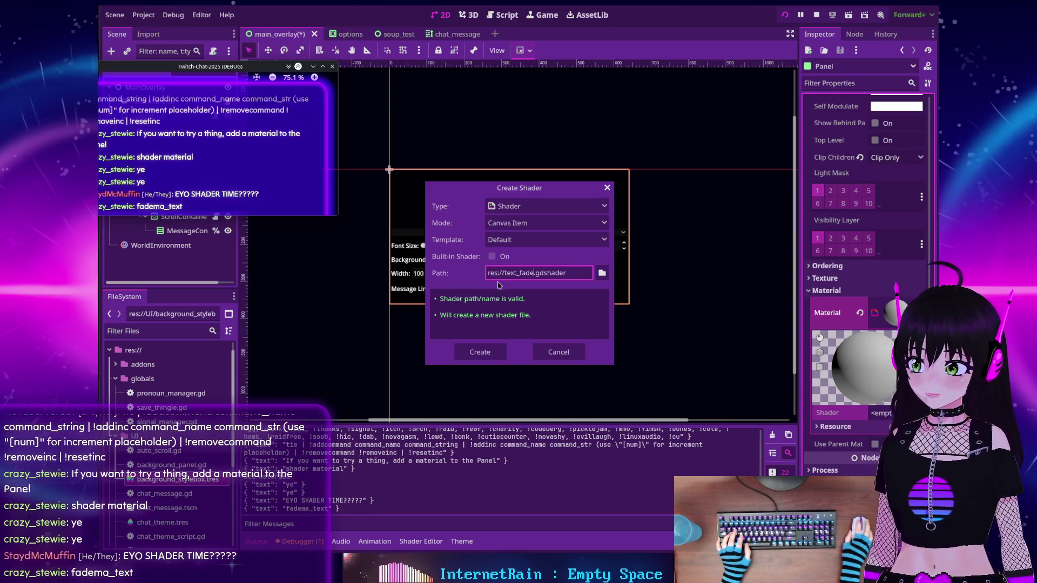
{"action": "key", "text": "BackSpace"}
{"action": "key", "text": "BackSpace"}
{"action": "key", "text": "BackSpace"}
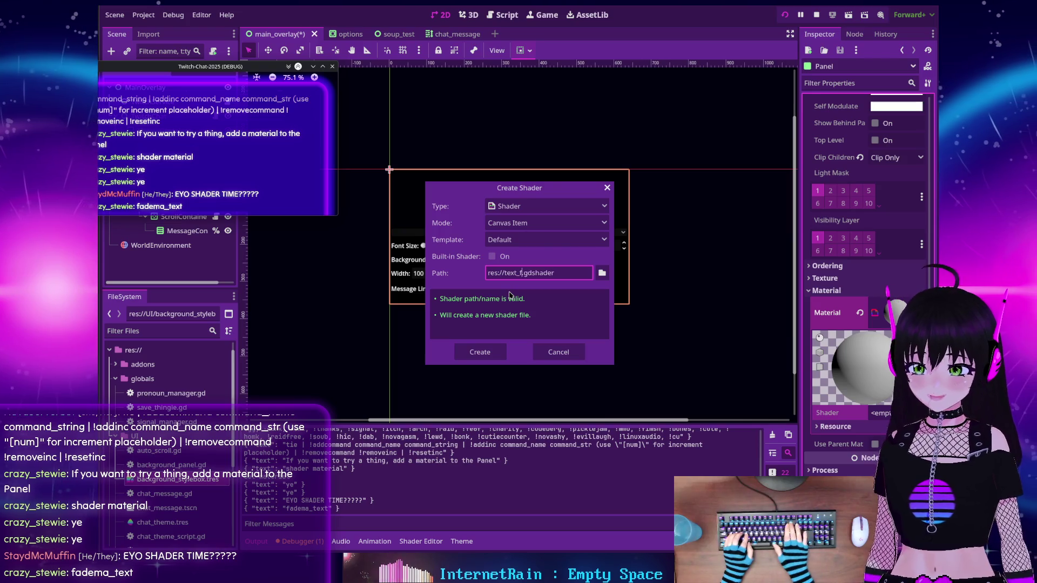
{"action": "key", "text": "BackSpace"}
{"action": "key", "text": "BackSpace"}
{"action": "key", "text": "BackSpace"}
{"action": "type", "text": "fad"}
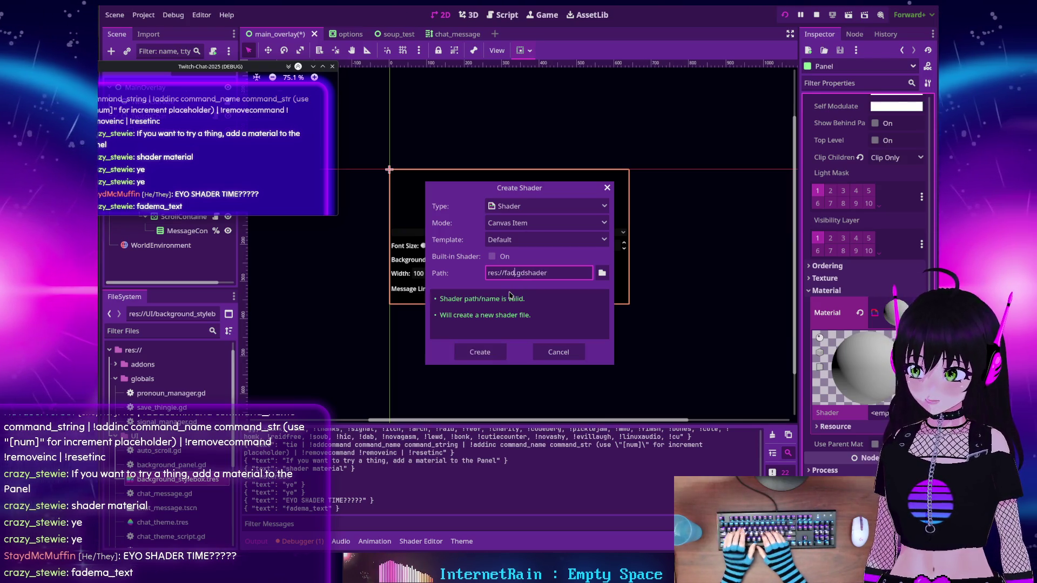
{"action": "type", "text": "ema_text"}
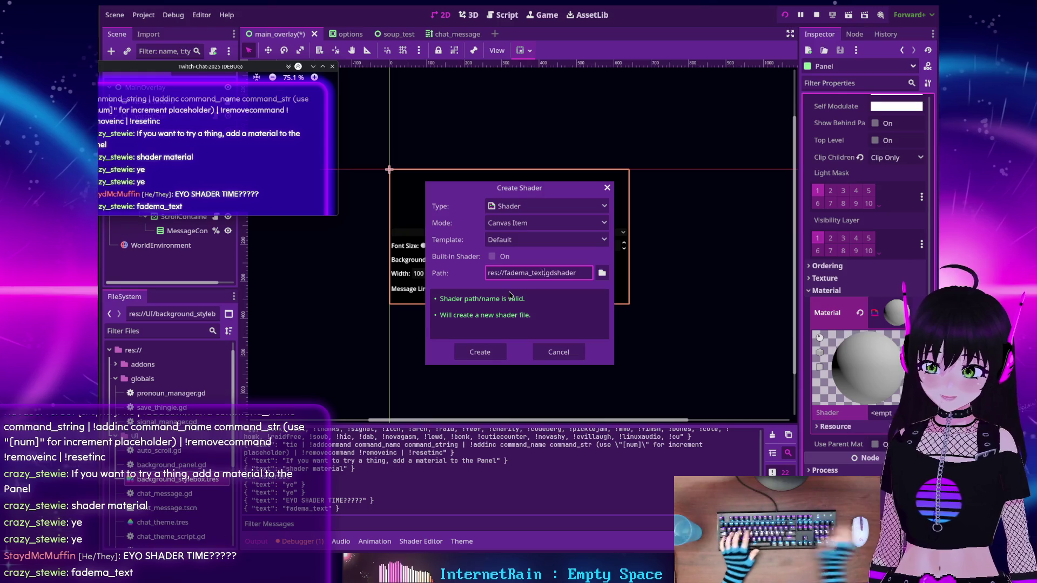
{"action": "left_click", "coordinate": [486, 352]}
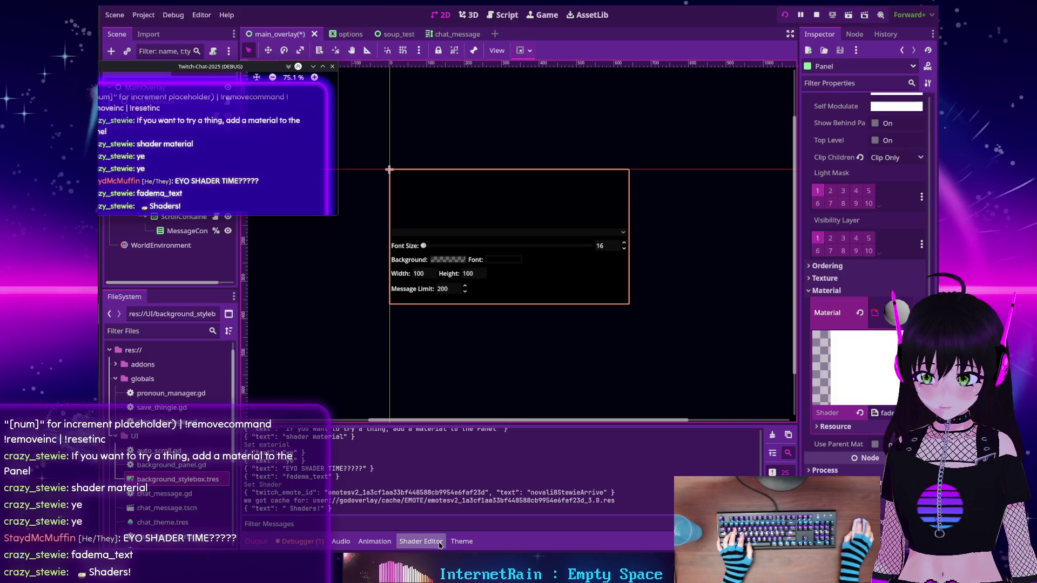
{"action": "left_click", "coordinate": [300, 541]}
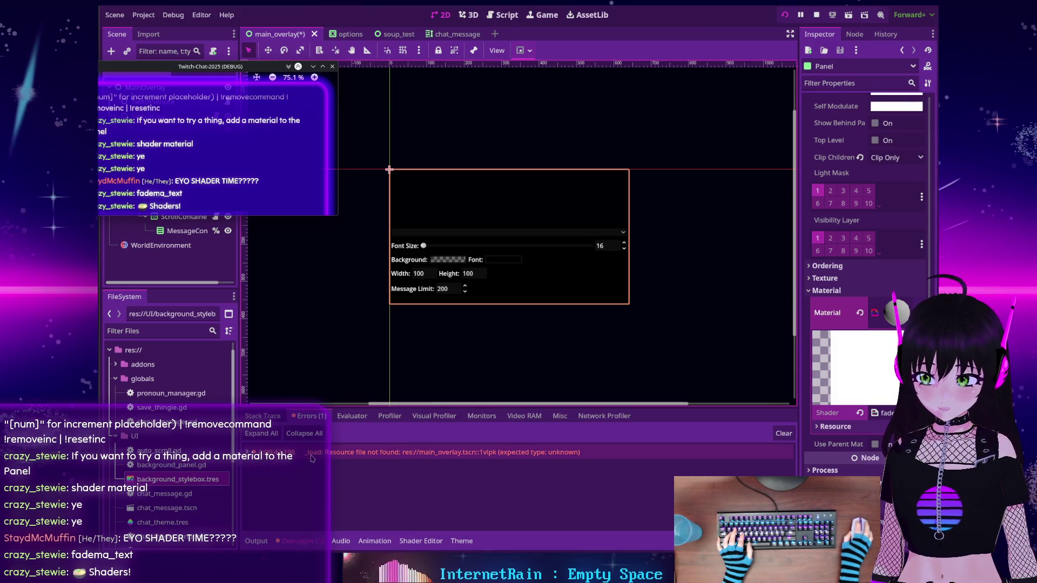
Expand the resource-not-found error, then open fadema_text.gdshader in the Shader Editor
{"action": "double_click", "coordinate": [364, 453]}
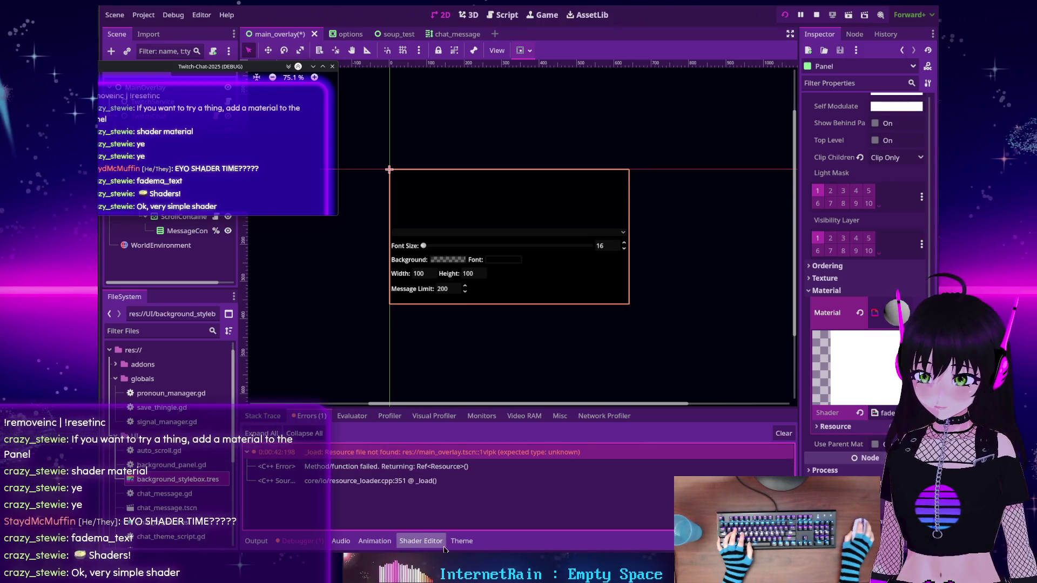
{"action": "left_click", "coordinate": [421, 541]}
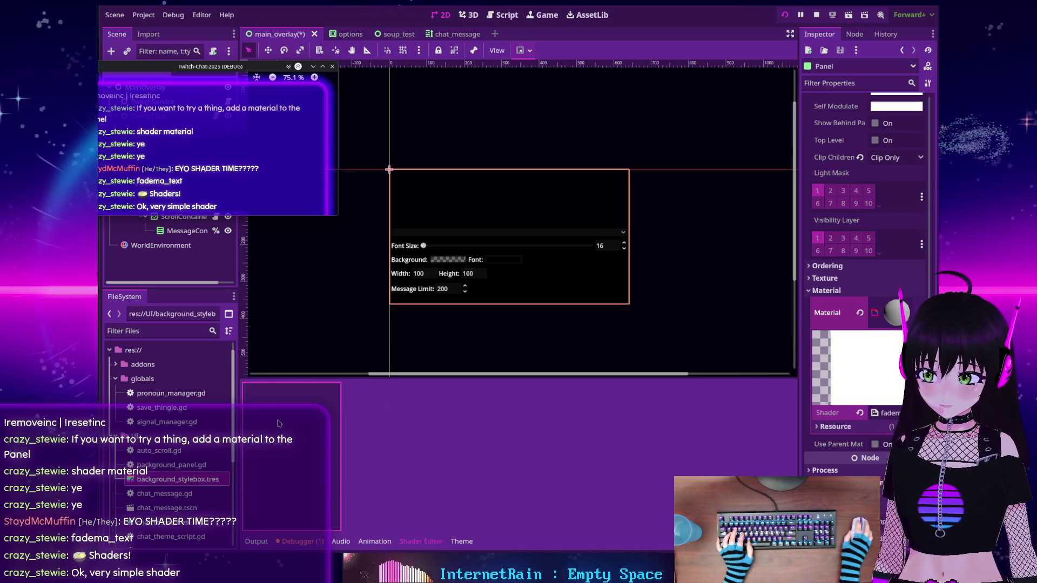
{"action": "scroll", "coordinate": [169, 475], "scroll_direction": "down", "scroll_amount": 5}
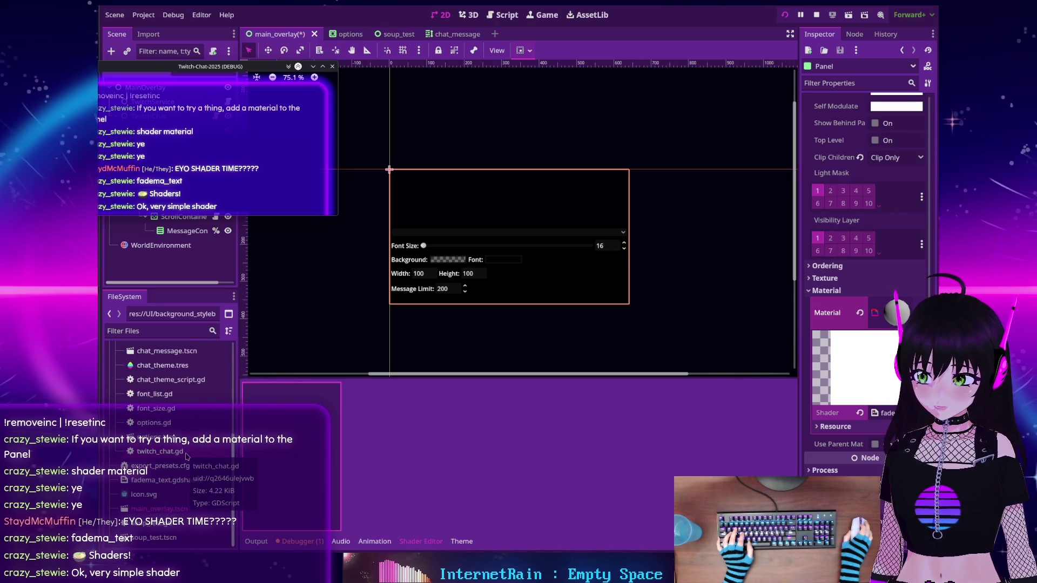
{"action": "left_click_drag", "start_coordinate": [166, 479], "coordinate": [302, 464]}
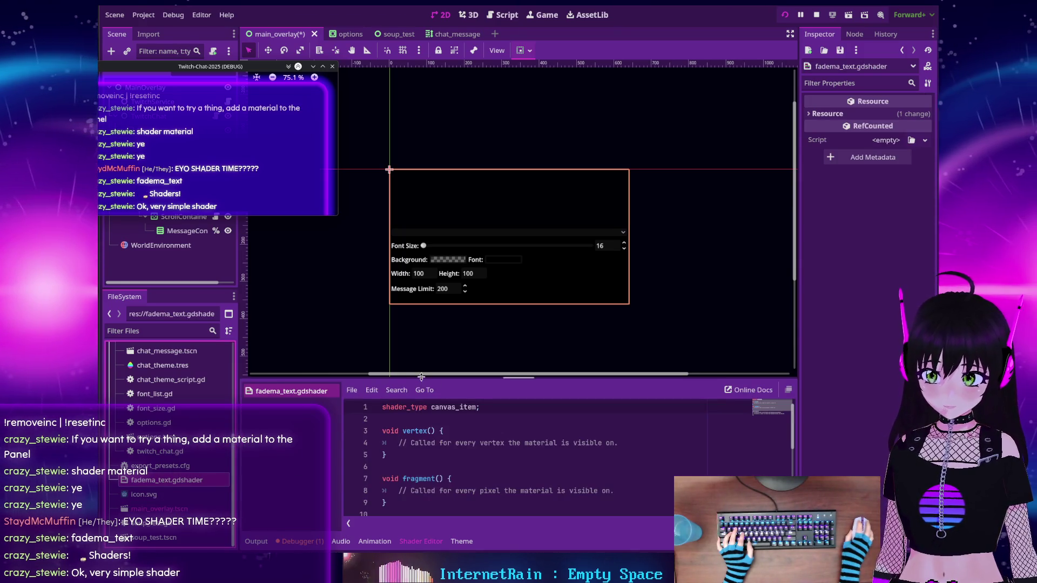
Replace the fragment placeholder comment with COLOR.a = pow(COLOR.a,2.0)
{"action": "left_click_drag", "start_coordinate": [418, 380], "coordinate": [417, 285]}
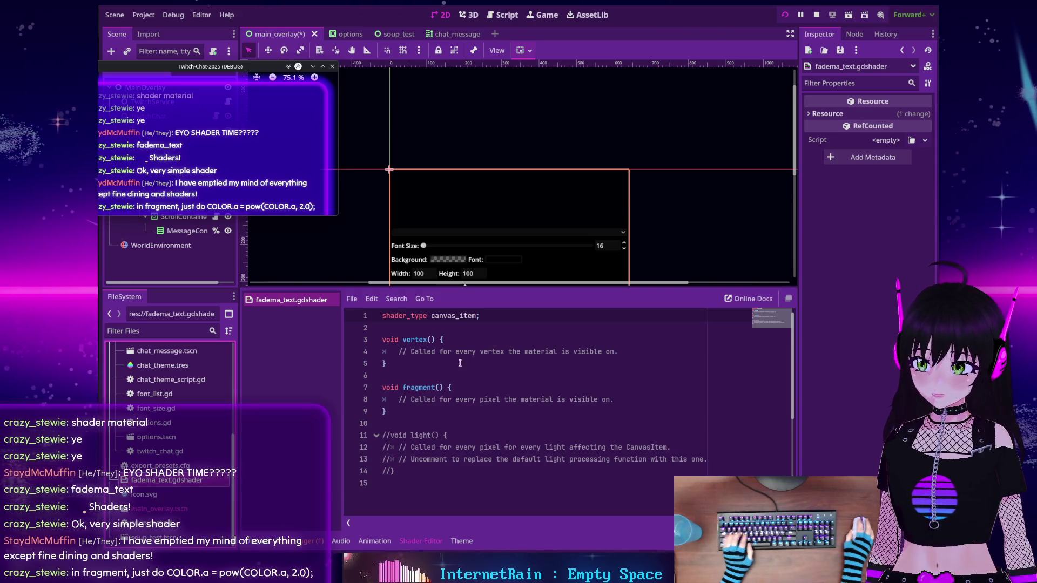
{"action": "left_click_drag", "start_coordinate": [614, 399], "coordinate": [398, 399]}
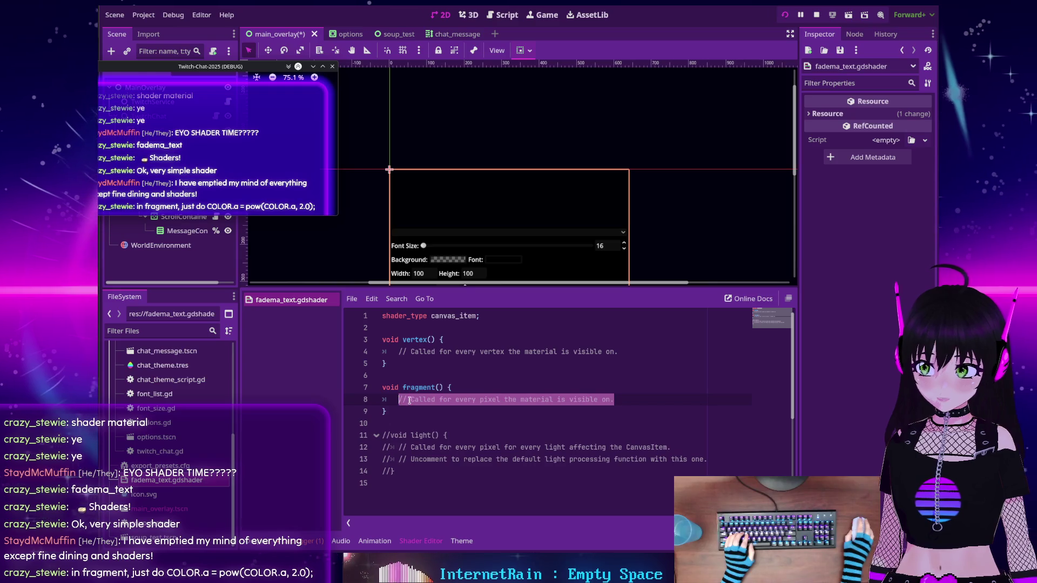
{"action": "type", "text": "Co"}
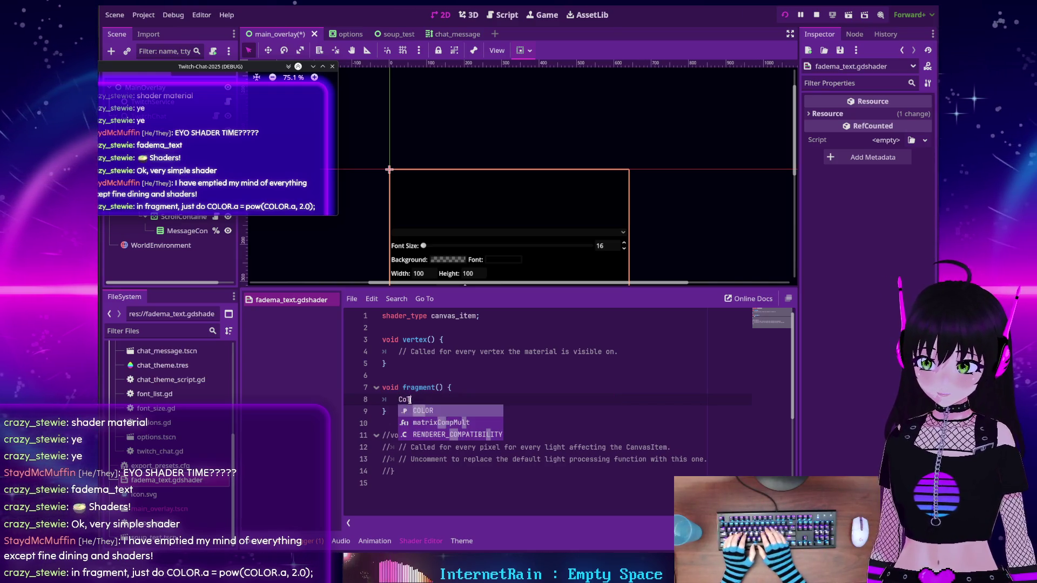
{"action": "key", "text": "Return"}
{"action": "type", "text": ".a = "}
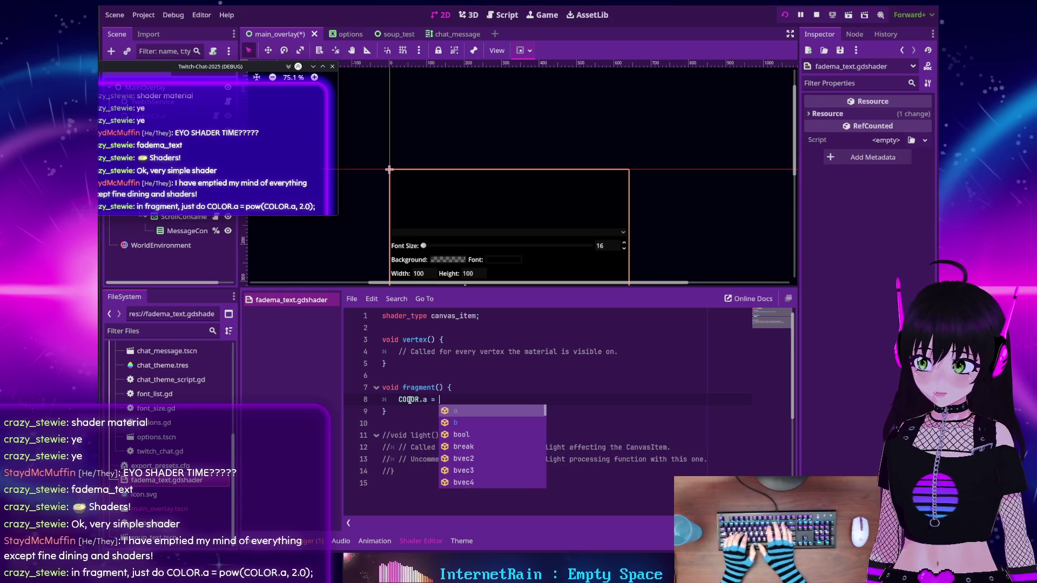
{"action": "type", "text": "pow("}
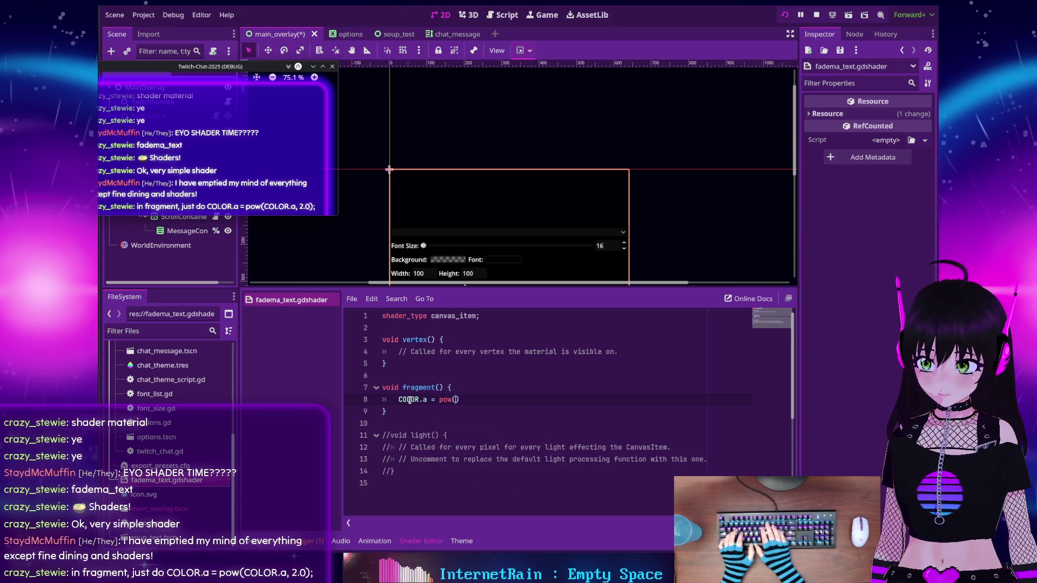
{"action": "type", "text": "Co"}
{"action": "key", "text": "Return"}
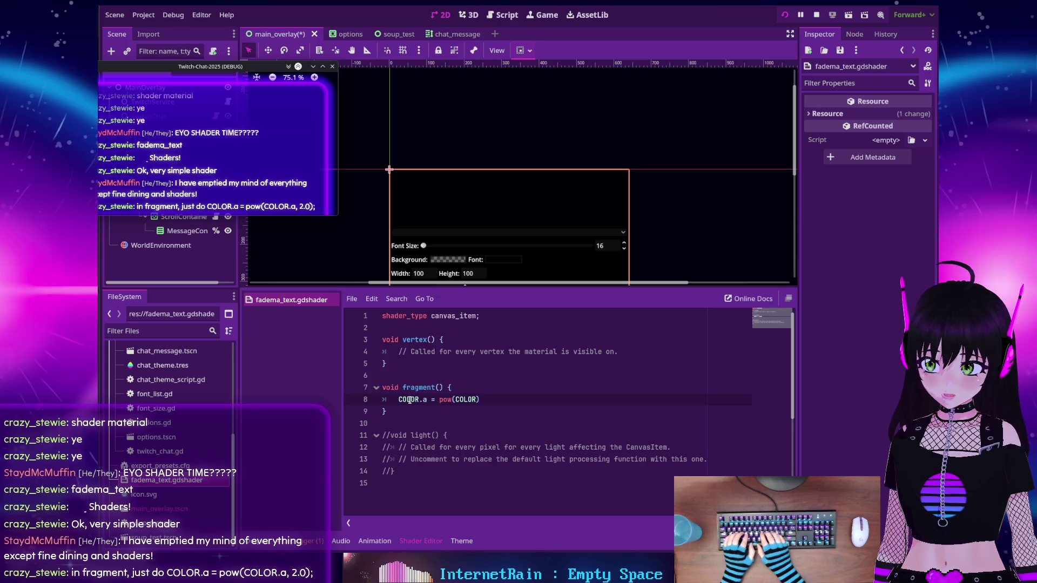
{"action": "type", "text": ".a,"}
{"action": "type", "text": "2.0"}
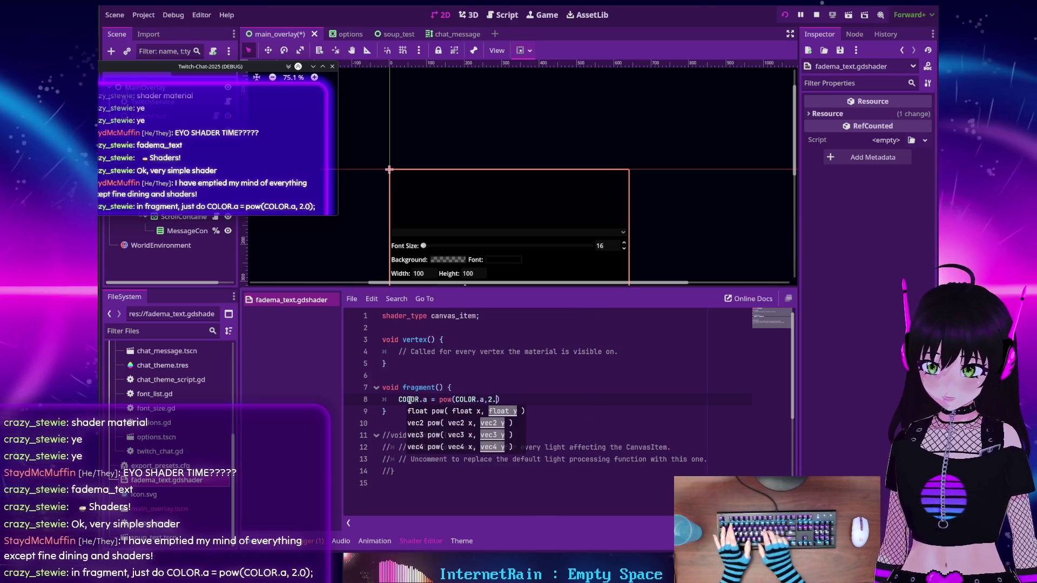
{"action": "type", "text": ")"}
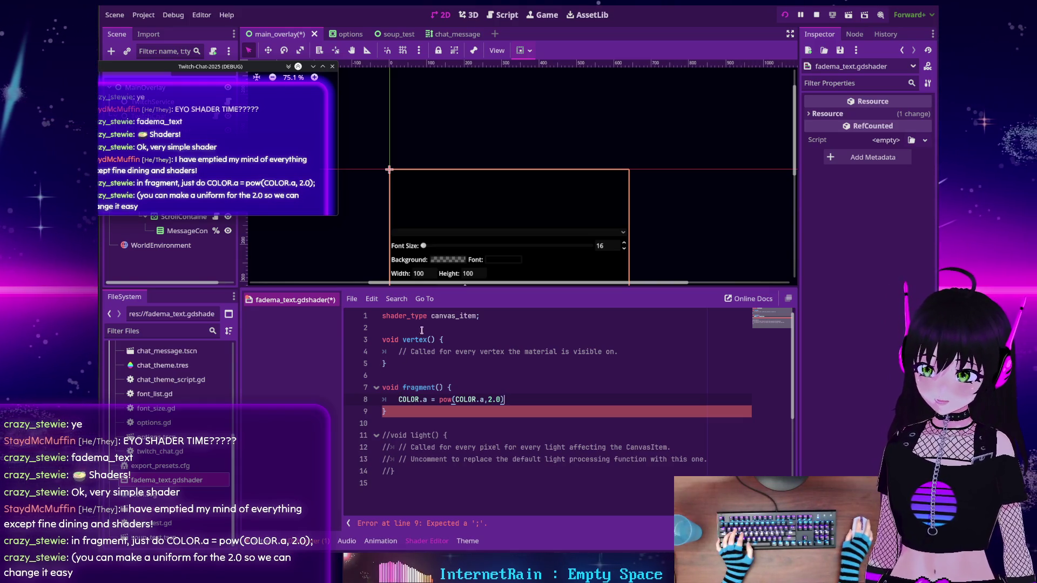
{"action": "key", "text": "Return"}
{"action": "key", "text": "Return"}
Write a uniform color_pow declaration with a float default of 2.0 on line 3
{"action": "type", "text": "iform color_pow"}
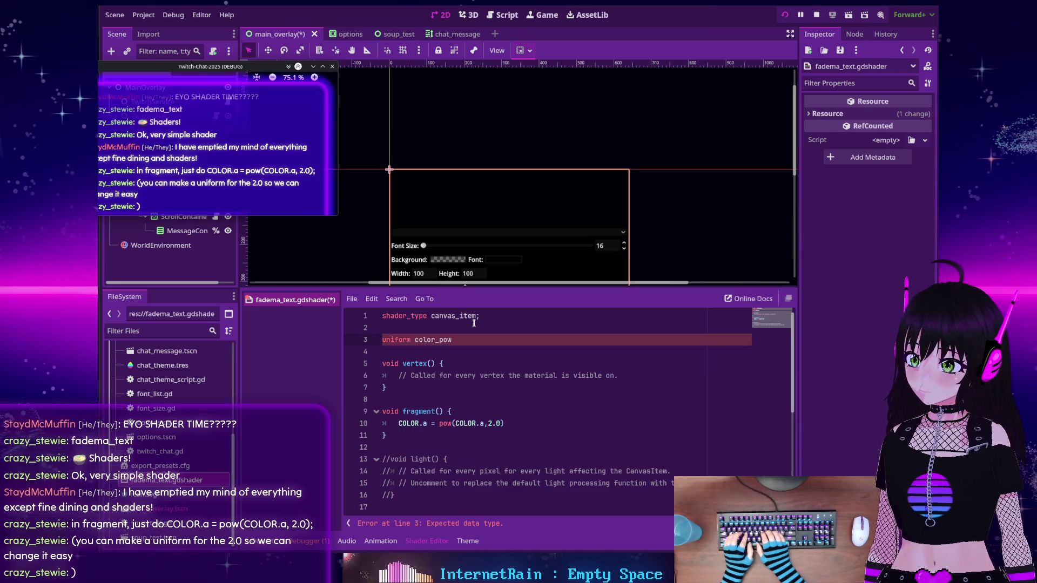
{"action": "type", "text": "2"}
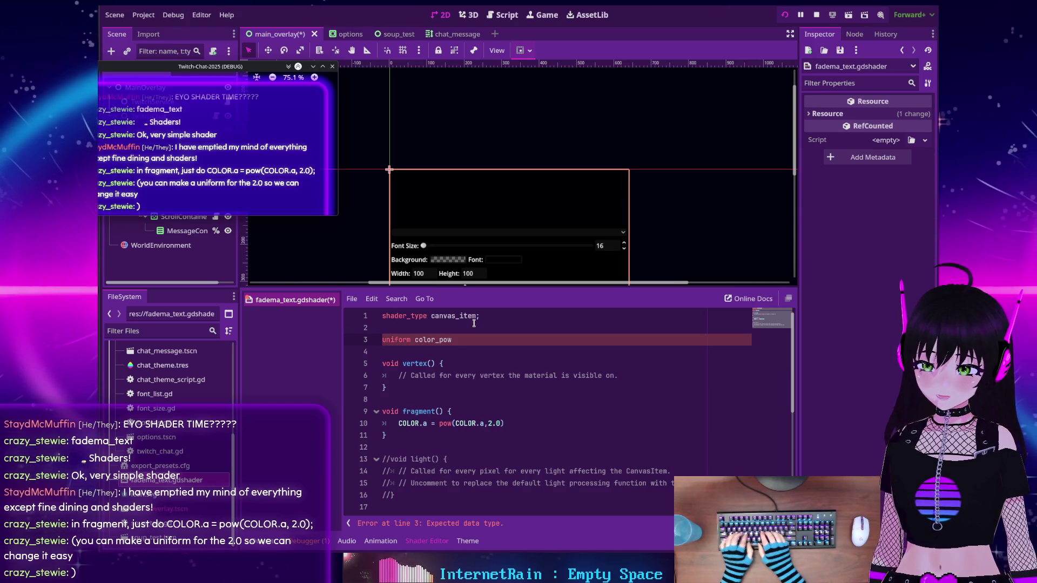
{"action": "type", "text": " fl"}
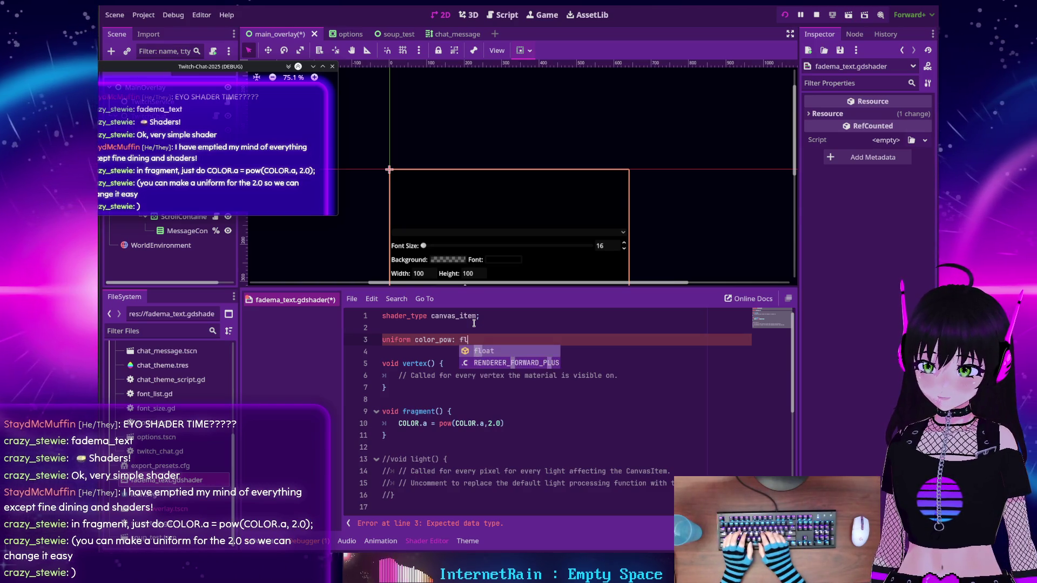
{"action": "type", "text": "oat = 2.0"}
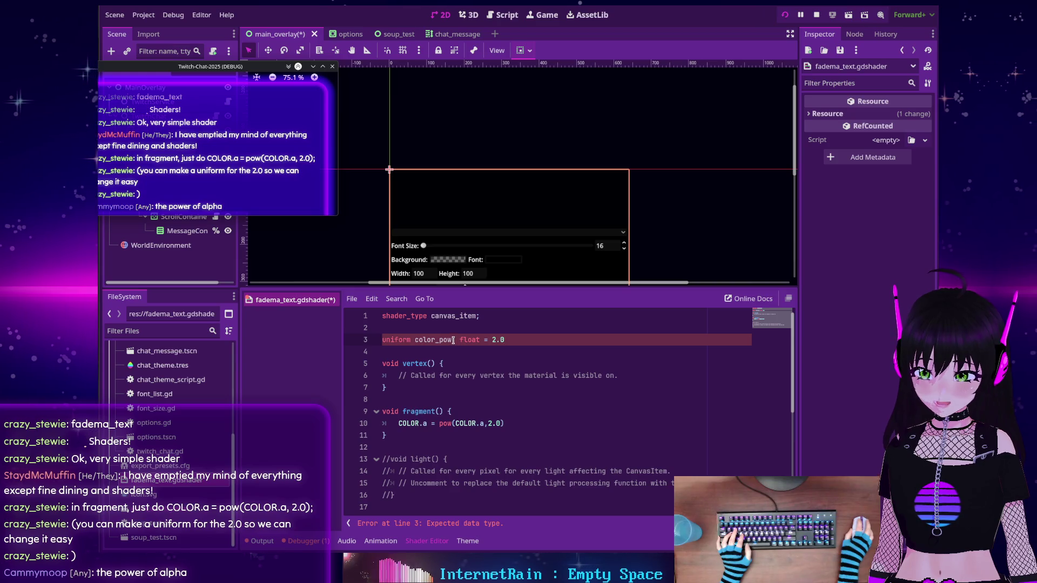
{"action": "left_click", "coordinate": [518, 339], "text": "shift"}
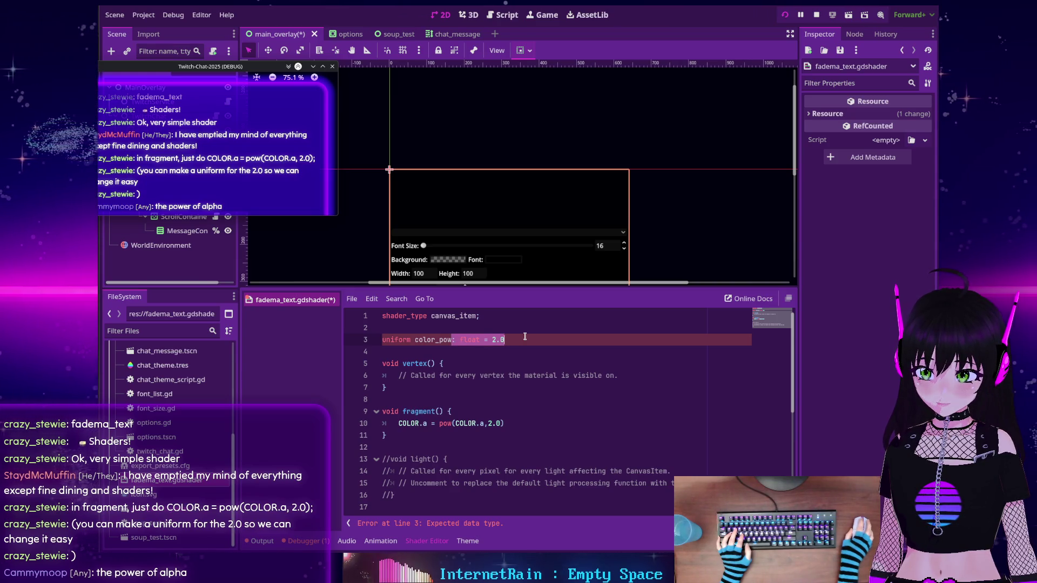
Rewrite line 3 as 'uniform float alpha_power : hint_range(1,10) = 2.0;'
{"action": "key", "text": "BackSpace"}
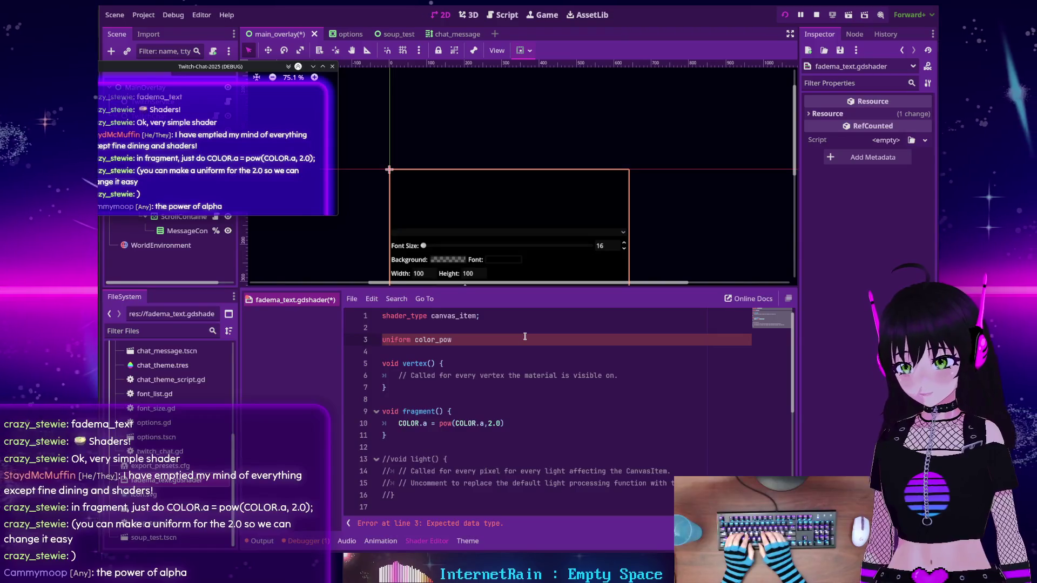
{"action": "key", "text": "BackSpace"}
{"action": "key", "text": "BackSpace"}
{"action": "key", "text": "BackSpace"}
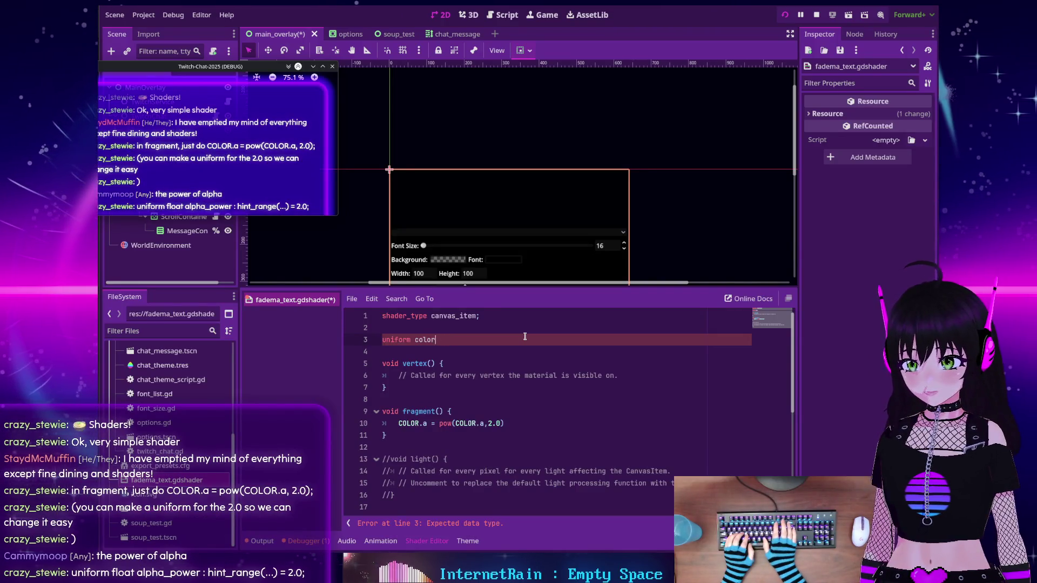
{"action": "type", "text": "float al"}
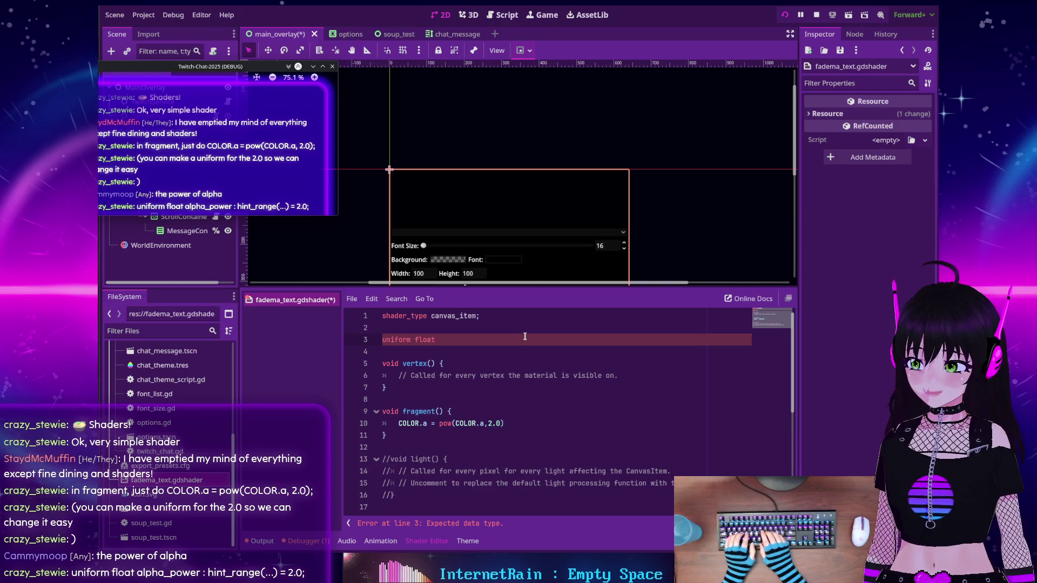
{"action": "type", "text": "pha_po"}
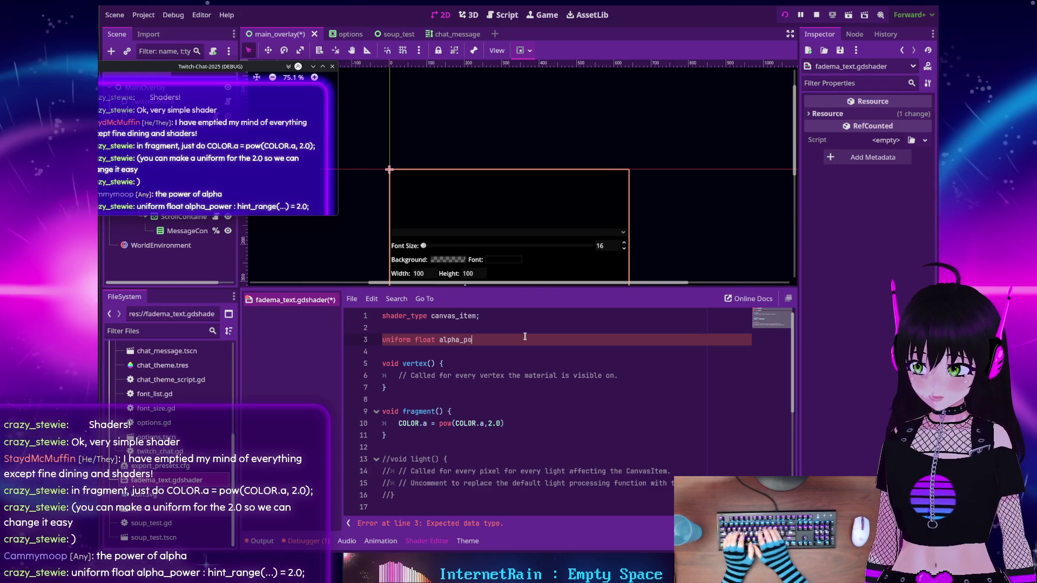
{"action": "type", "text": "wer : hint_range(0.0, 1.0, 0.1)"}
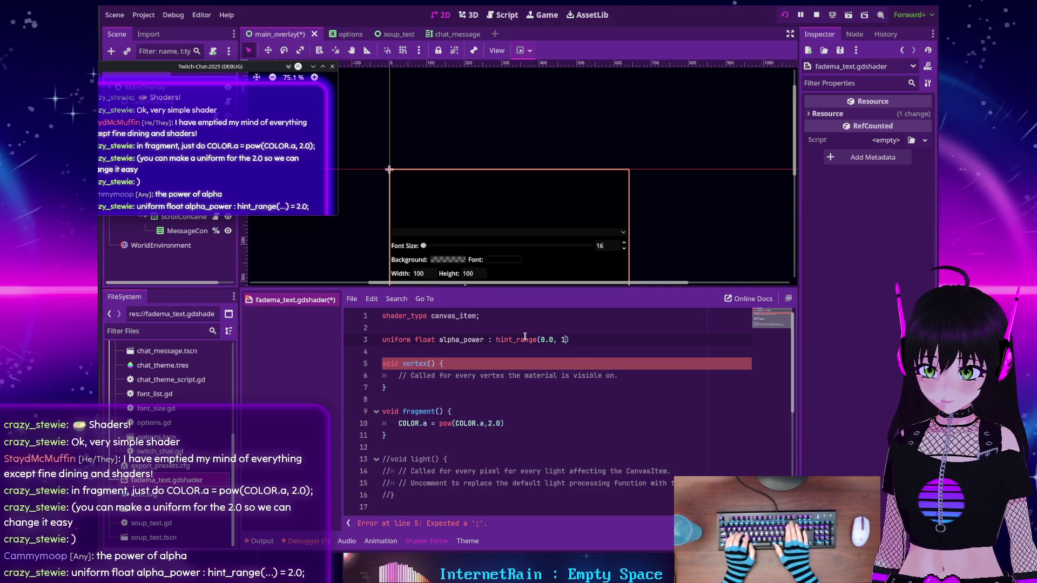
{"action": "type", "text": ".."}
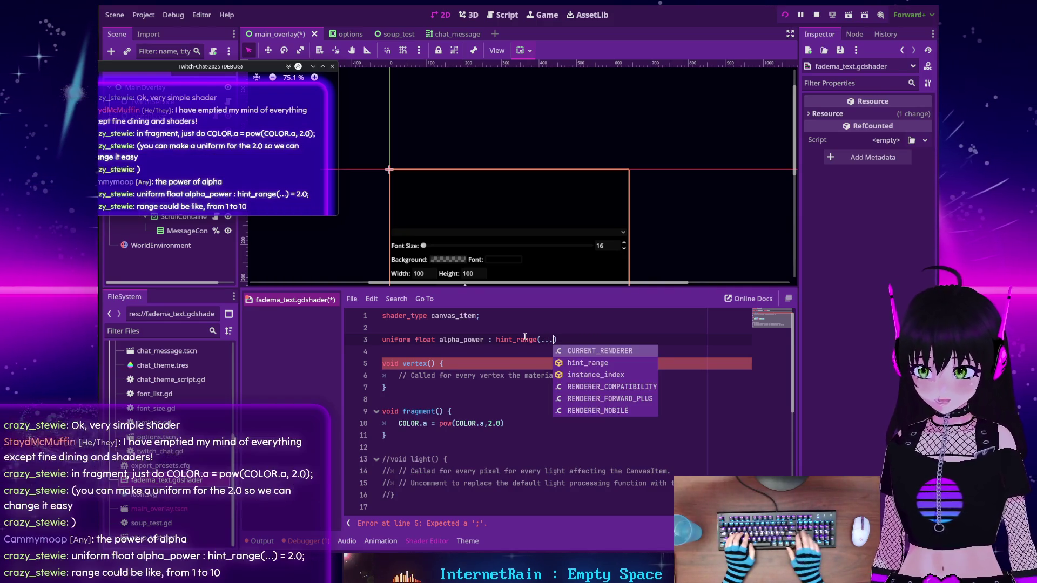
{"action": "key", "text": "Escape"}
{"action": "type", "text": "2.0;"}
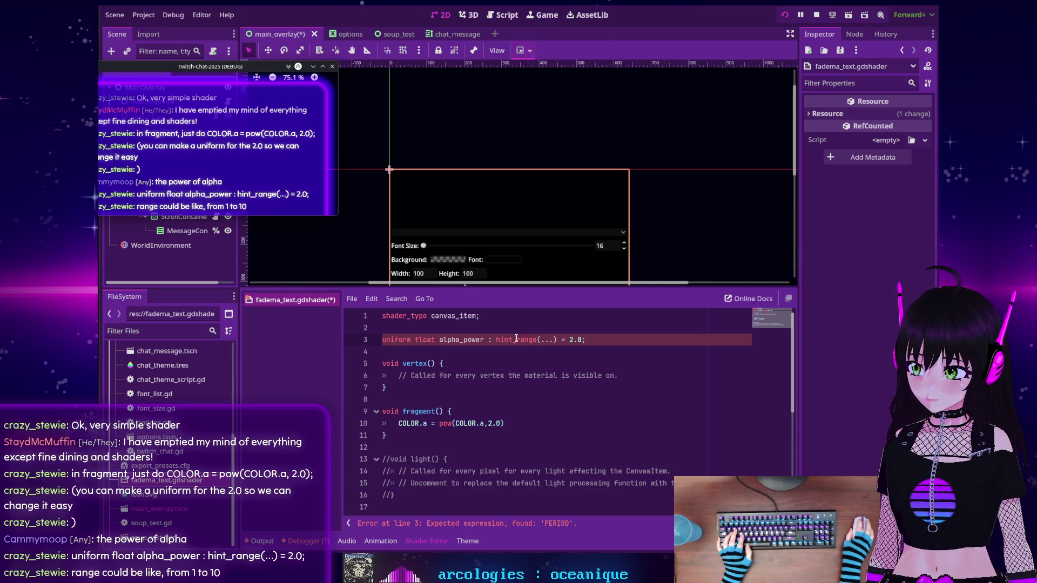
{"action": "key", "text": "BackSpace"}
{"action": "key", "text": "BackSpace"}
{"action": "key", "text": "BackSpace"}
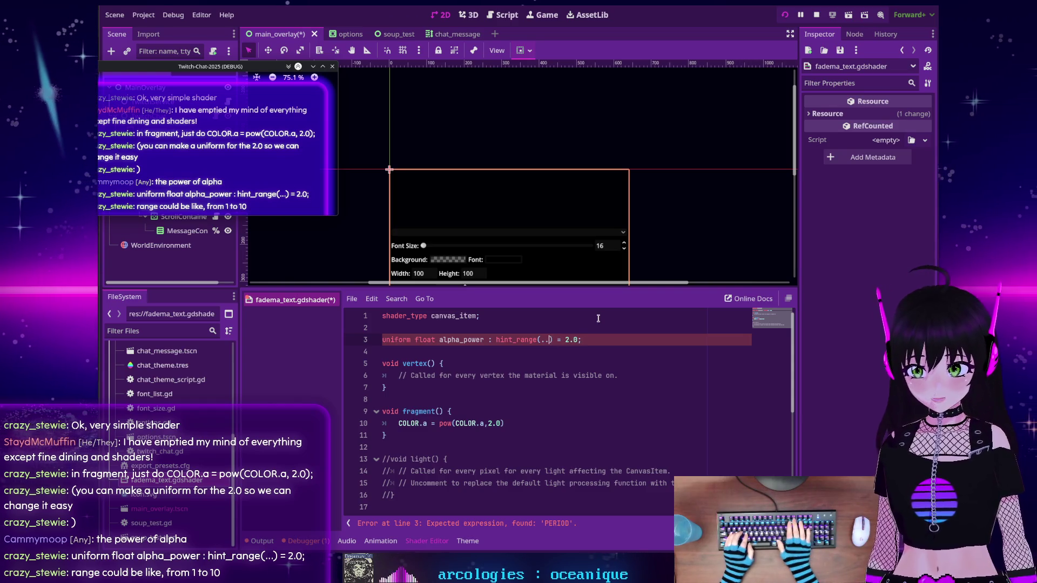
{"action": "type", "text": "1,"}
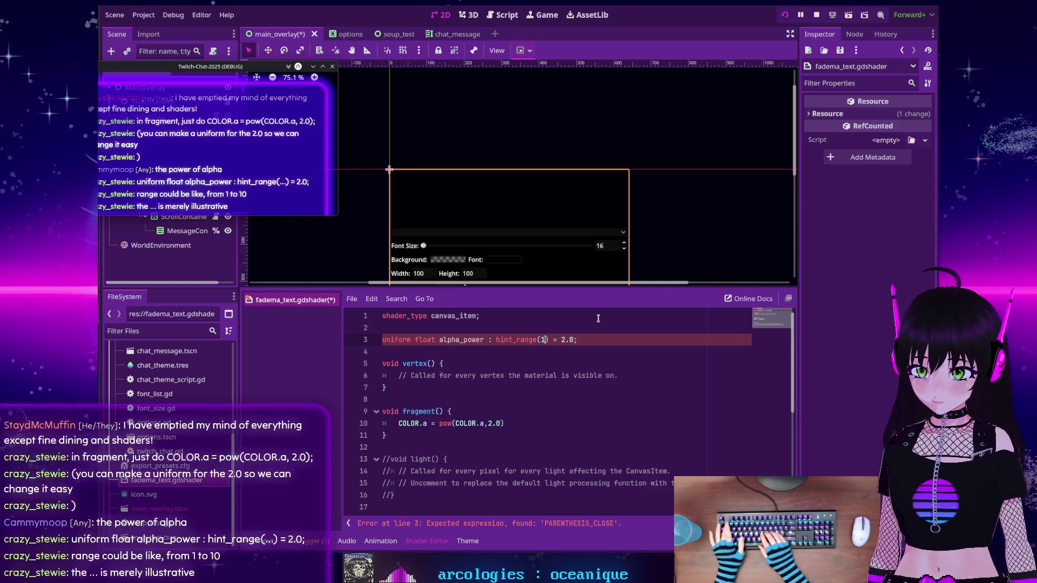
{"action": "type", "text": "10"}
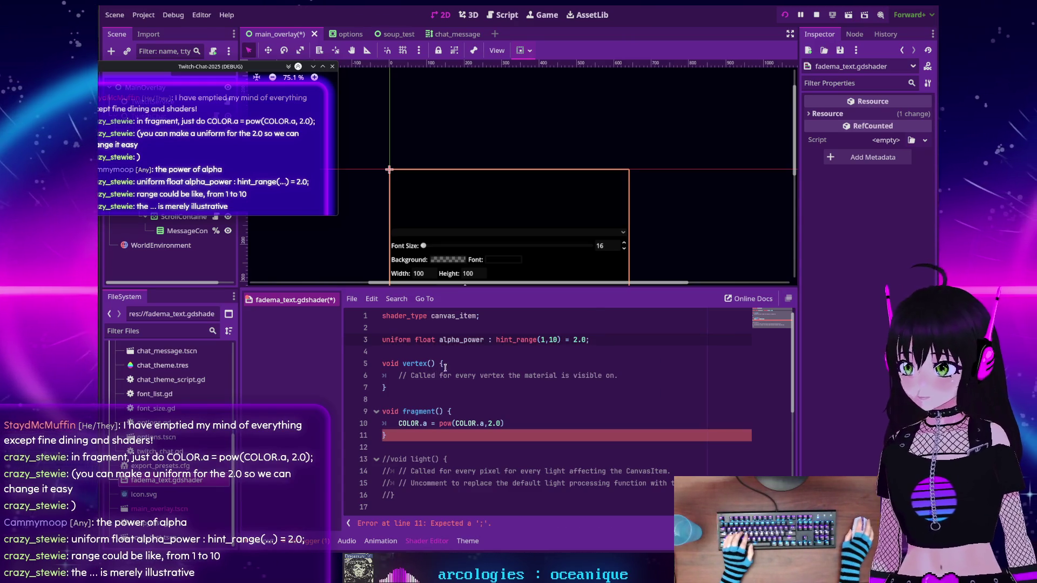
Replace the 2.0 exponent with alpha_power in pow(COLOR.a,alpha_power); and save the shader
{"action": "double_click", "coordinate": [452, 339]}
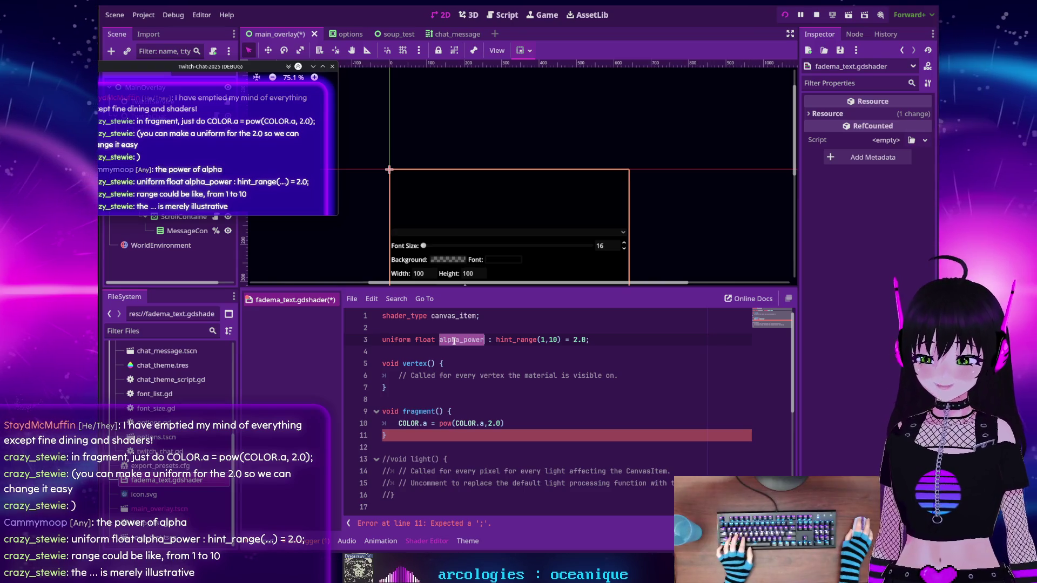
{"action": "left_click_drag", "start_coordinate": [454, 411], "coordinate": [499, 419]}
{"action": "key", "text": "ctrl+c"}
{"action": "double_click", "coordinate": [494, 423]}
{"action": "key", "text": "ctrl+v"}
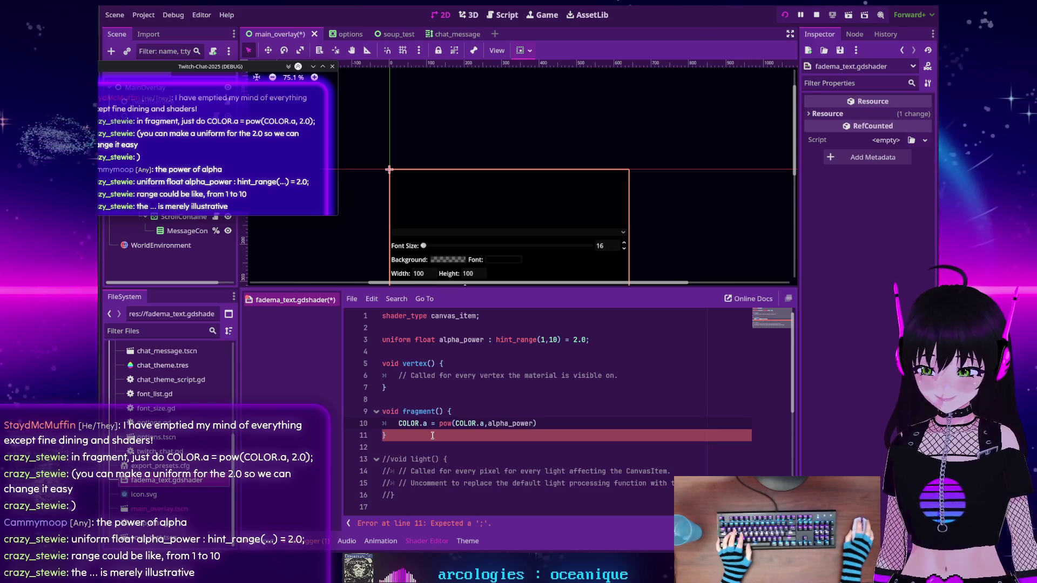
{"action": "left_click", "coordinate": [578, 421]}
{"action": "type", "text": ";"}
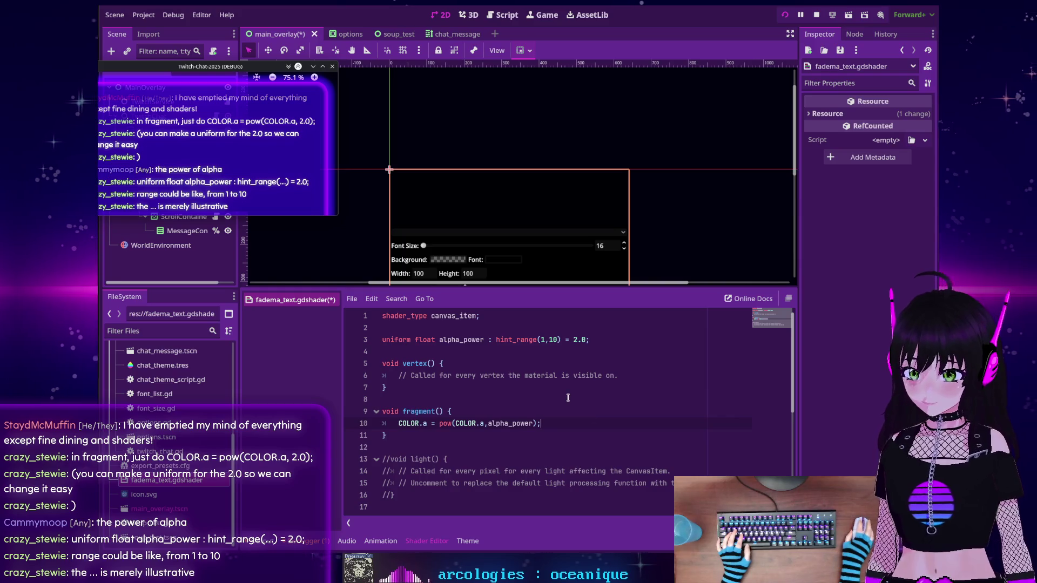
{"action": "key", "text": "ctrl+s"}
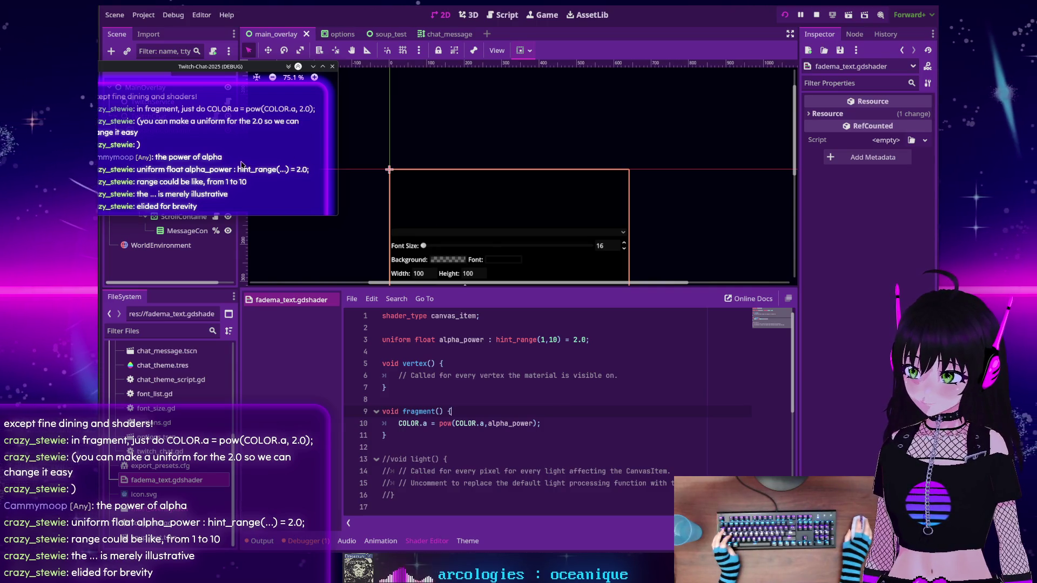
Show the Remote scene tree expanded through MainOverlay, TwitchChat, MarginContainer and BackgroundPanel to VBoxContainer
{"action": "left_click_drag", "start_coordinate": [225, 159], "coordinate": [424, 211]}
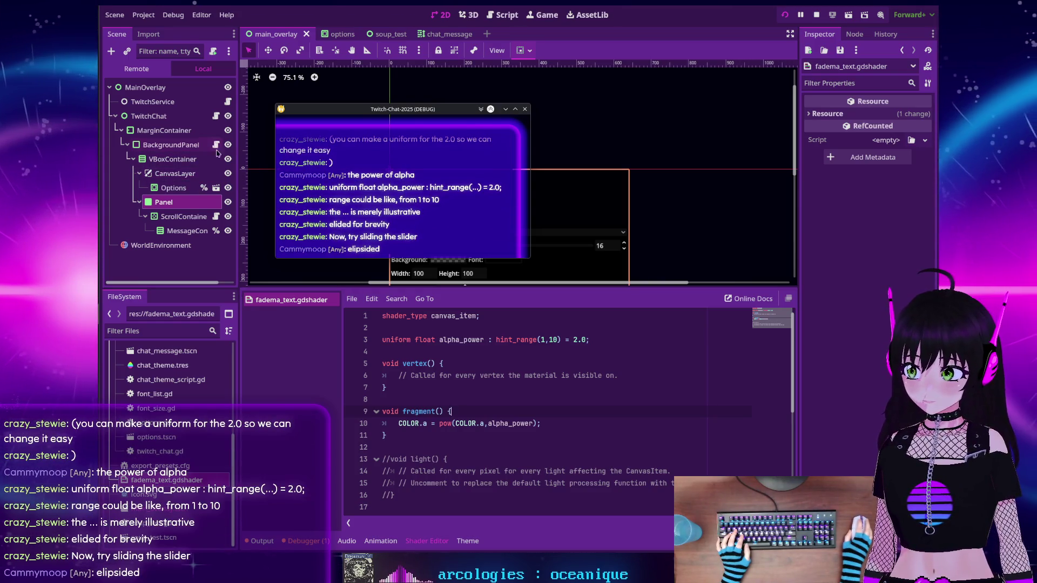
{"action": "left_click", "coordinate": [136, 69]}
{"action": "left_click", "coordinate": [116, 145]}
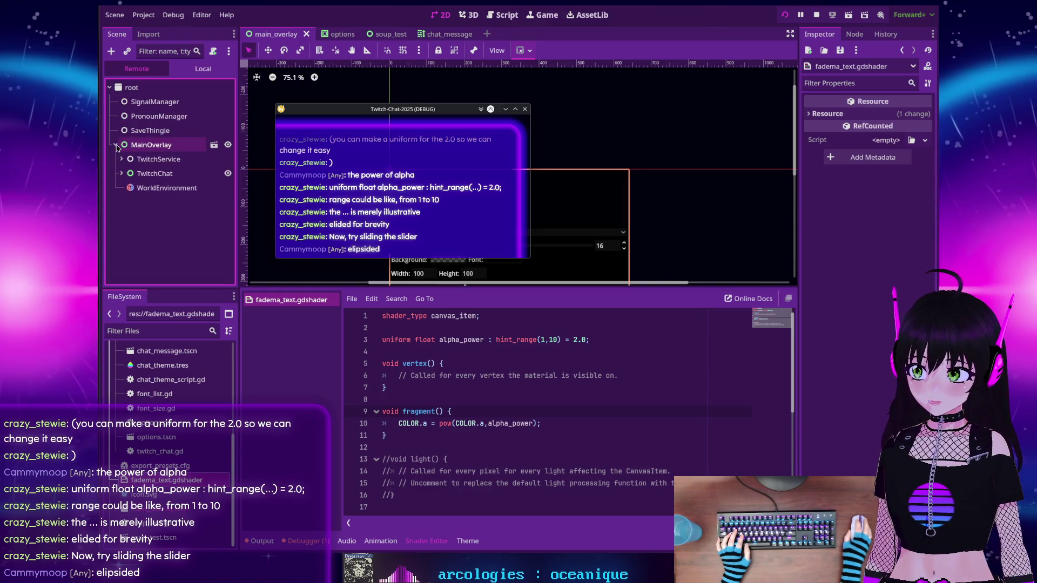
{"action": "left_click", "coordinate": [121, 173]}
{"action": "left_click", "coordinate": [127, 188]}
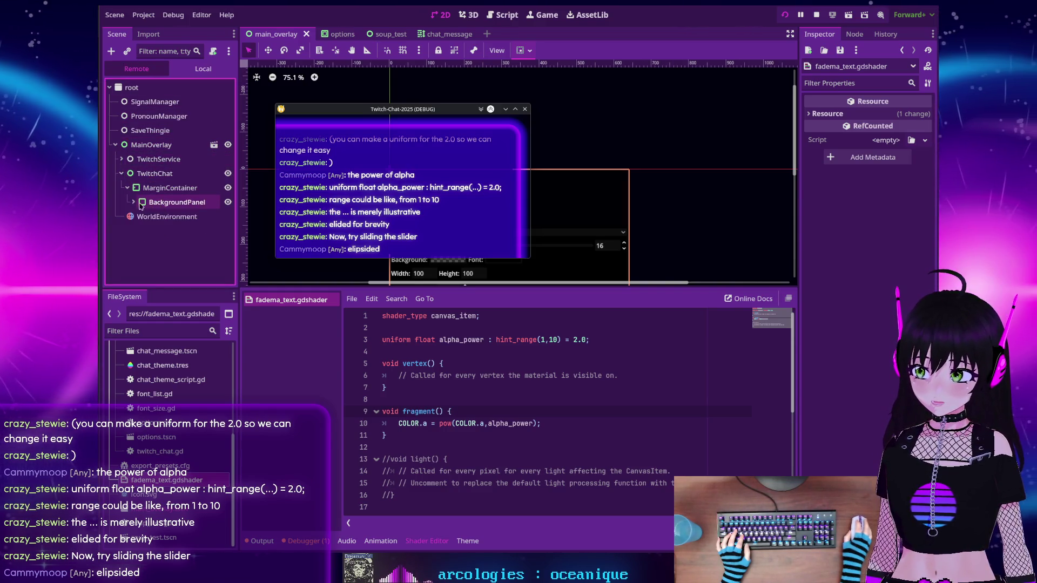
{"action": "left_click", "coordinate": [134, 202]}
{"action": "left_click", "coordinate": [139, 216]}
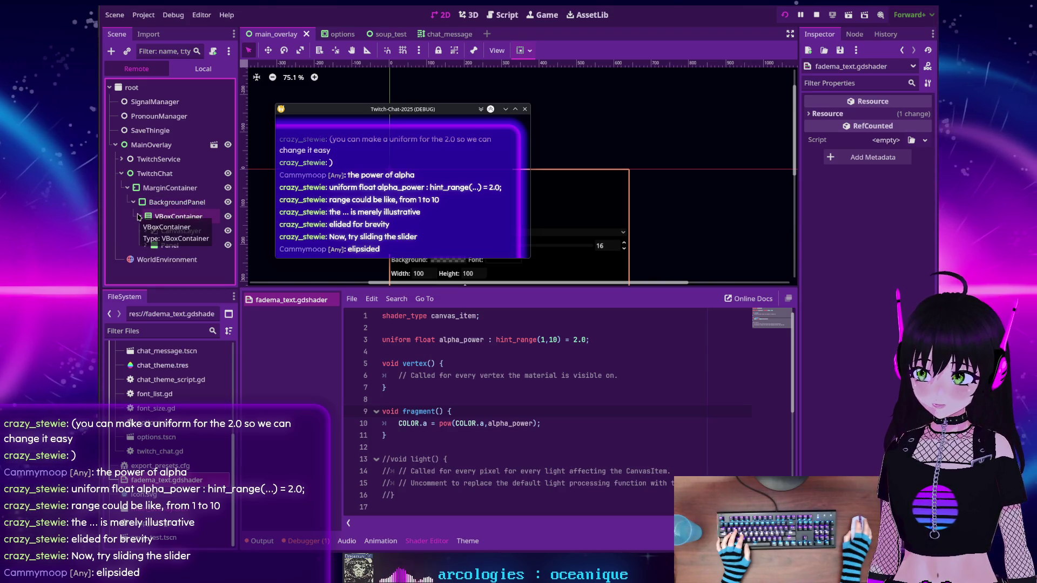
Inspect the live Panel node's properties in the running game's tree
{"action": "left_click", "coordinate": [165, 246]}
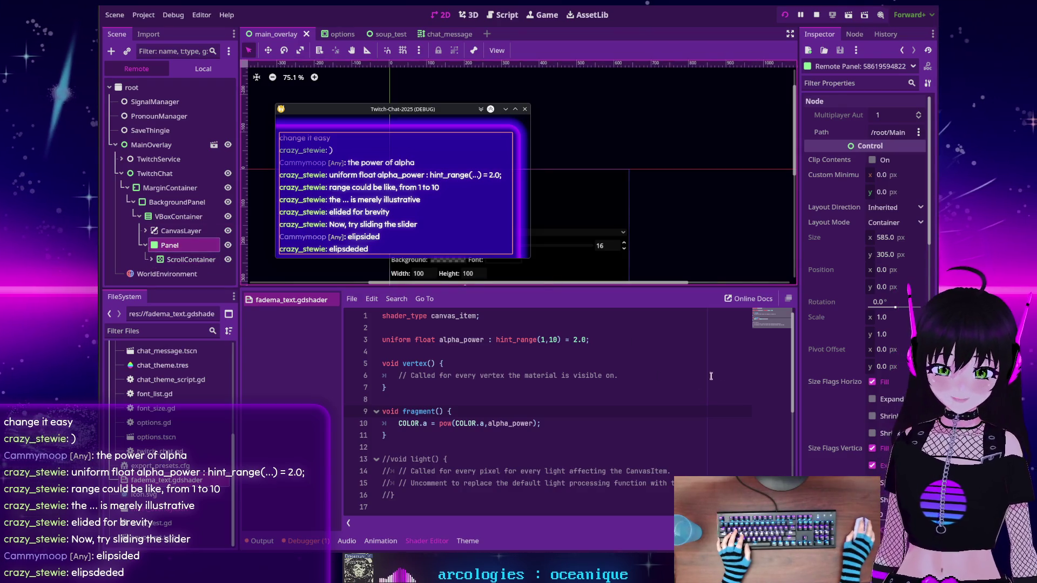
{"action": "scroll", "coordinate": [869, 307], "scroll_direction": "down", "scroll_amount": 10}
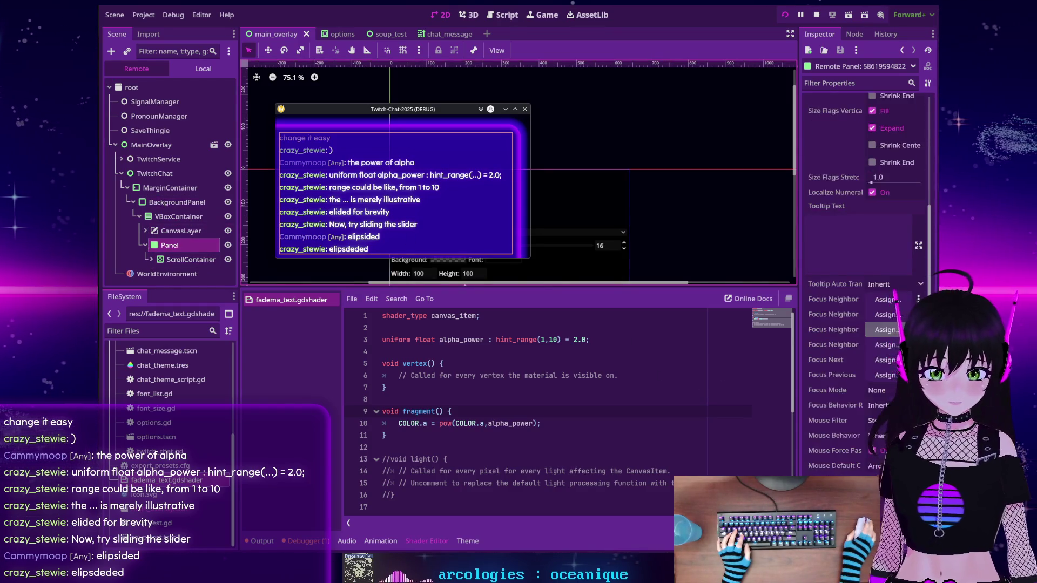
{"action": "scroll", "coordinate": [894, 293], "scroll_direction": "down", "scroll_amount": 5}
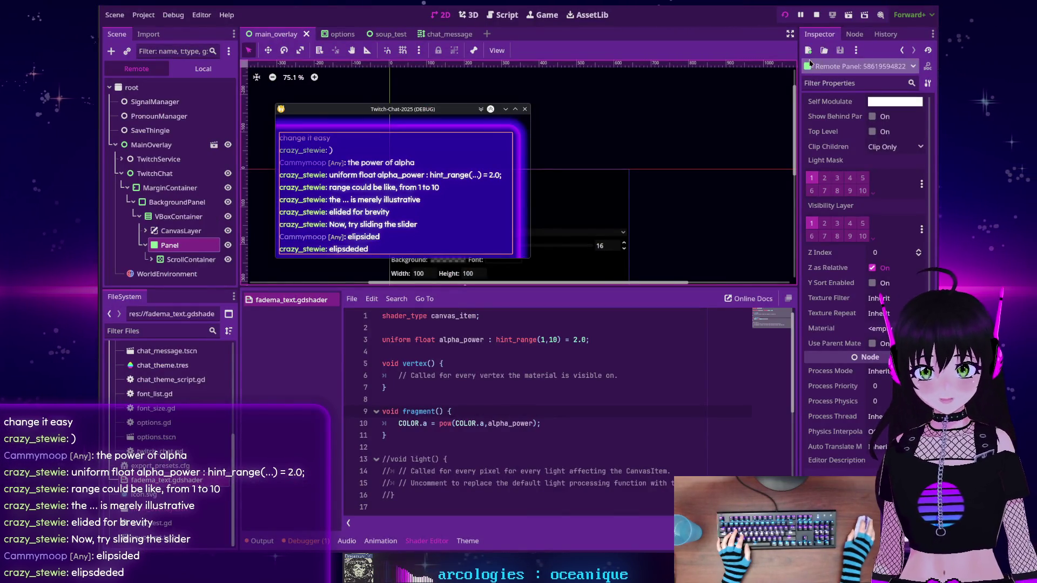
Stop the game and select the local Panel node to show its ShaderMaterial
{"action": "left_click", "coordinate": [816, 19]}
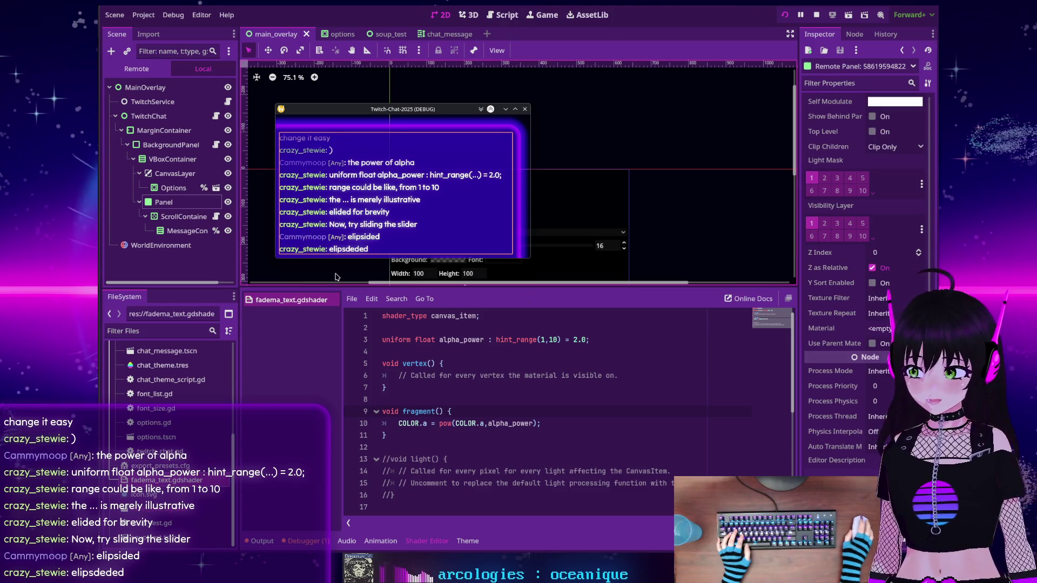
{"action": "left_click", "coordinate": [164, 205]}
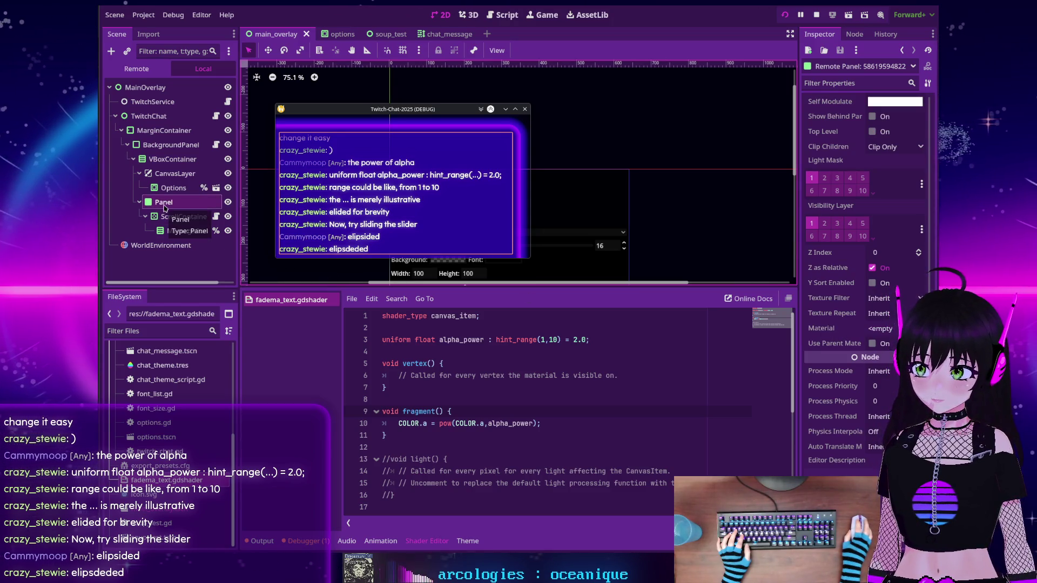
{"action": "left_click", "coordinate": [864, 309]}
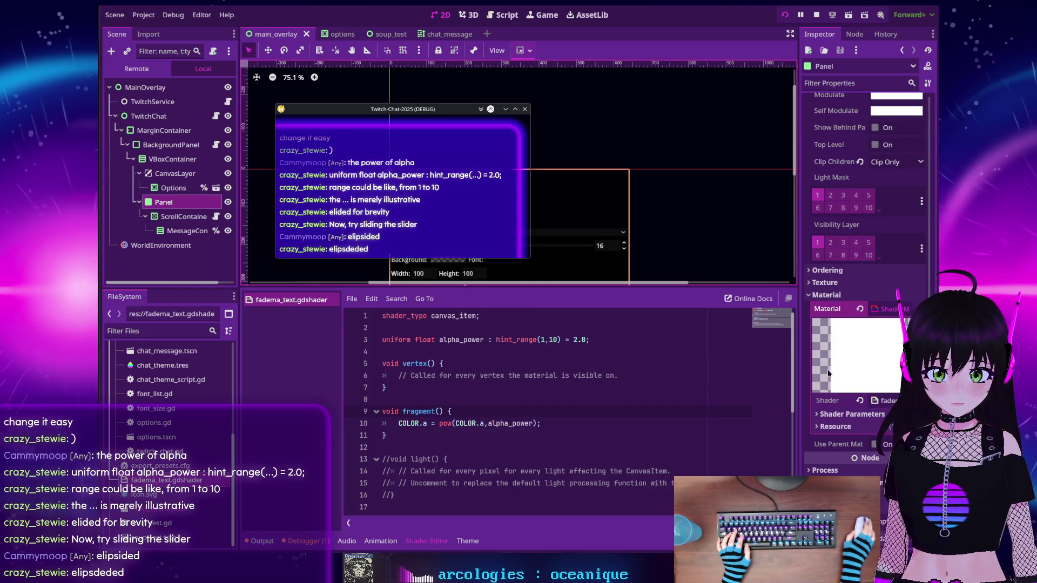
Expand Shader Parameters, try Alpha Power at 1, then revert it to 2.0
{"action": "left_click", "coordinate": [845, 414]}
{"action": "mouse_move", "coordinate": [882, 428]}
{"action": "left_mouse_down"}
{"action": "mouse_move", "coordinate": [871, 428]}
{"action": "mouse_move", "coordinate": [888, 427]}
{"action": "left_mouse_up"}
{"action": "left_click", "coordinate": [863, 427]}
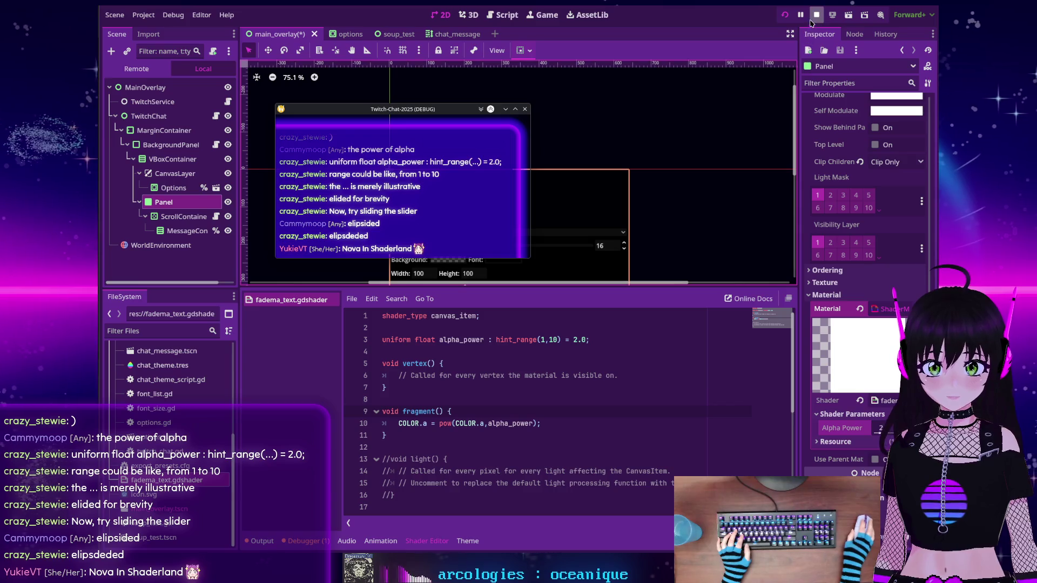
Rerun the overlay and test higher Alpha Power values around 6 and 10
{"action": "left_click", "coordinate": [785, 15]}
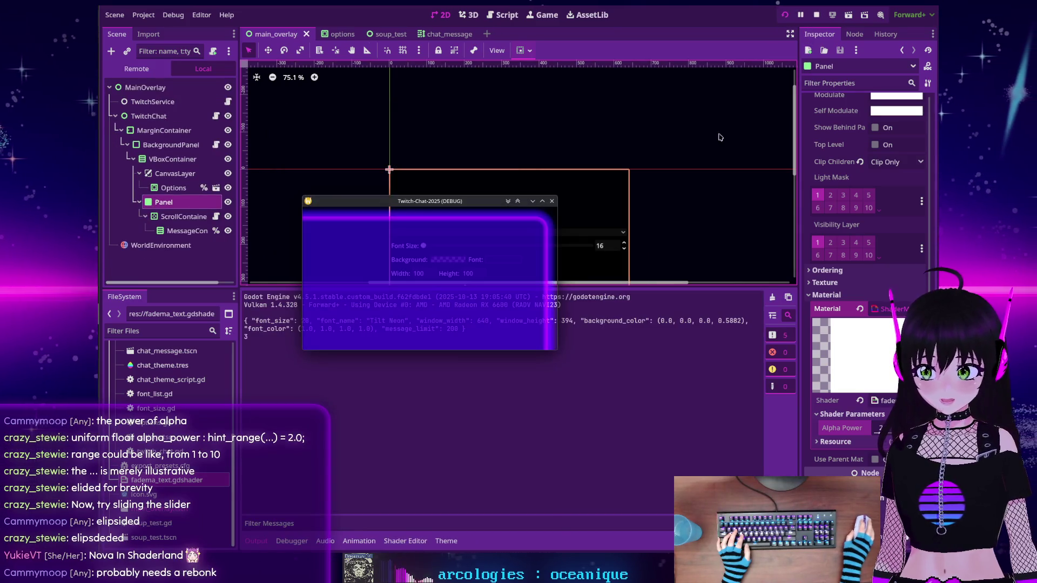
{"action": "left_click_drag", "start_coordinate": [878, 432], "coordinate": [907, 431]}
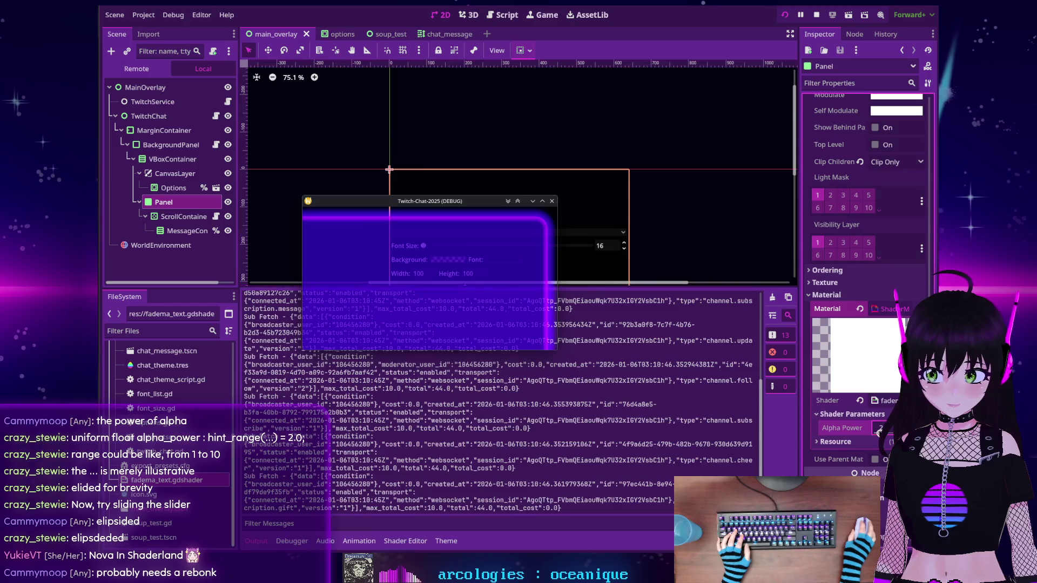
{"action": "left_click", "coordinate": [864, 428]}
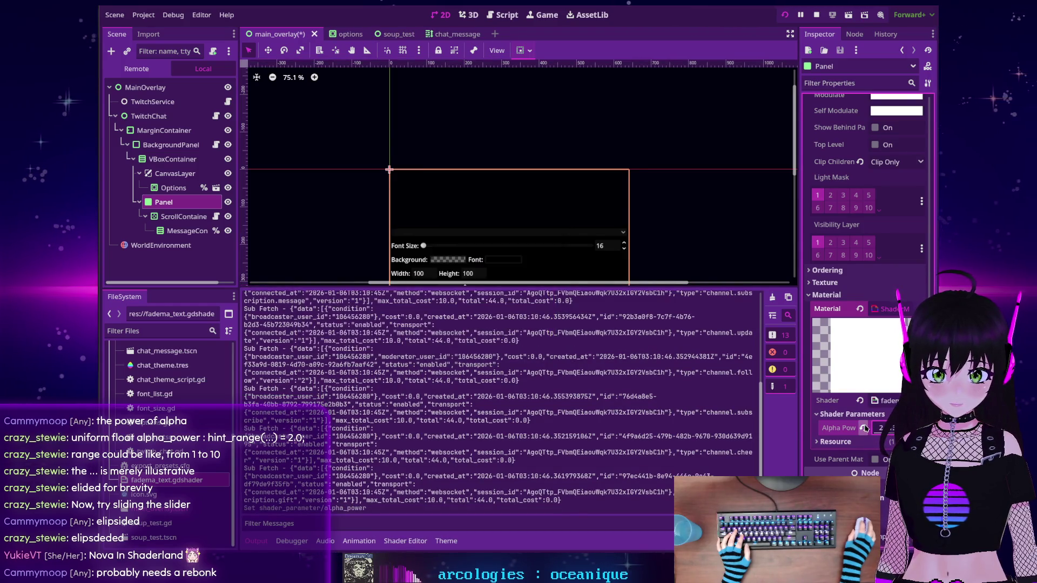
{"action": "left_click", "coordinate": [864, 430]}
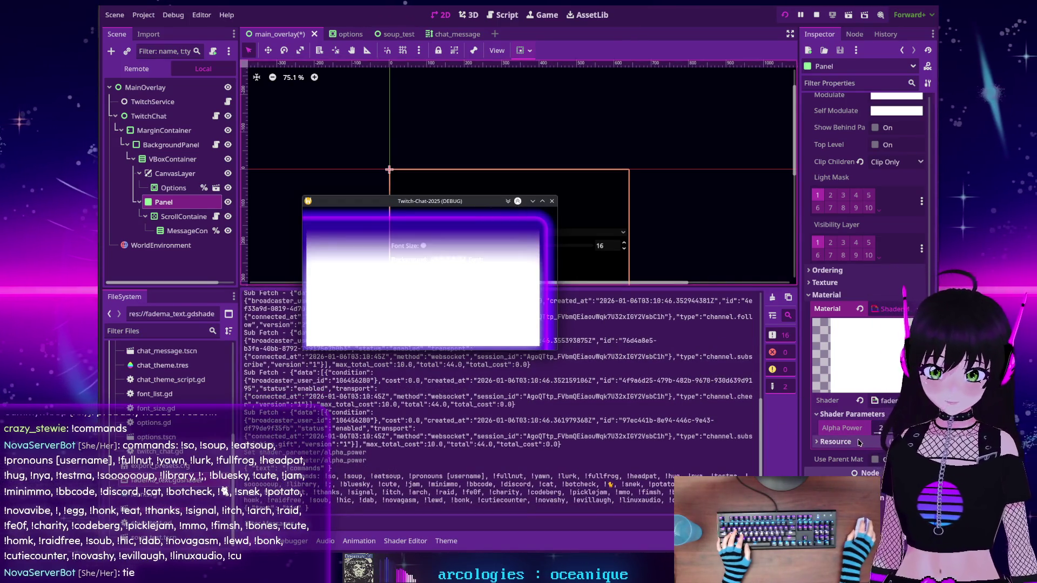
{"action": "mouse_move", "coordinate": [880, 434]}
{"action": "left_mouse_down"}
{"action": "mouse_move", "coordinate": [912, 433]}
{"action": "mouse_move", "coordinate": [878, 436]}
{"action": "left_mouse_up"}
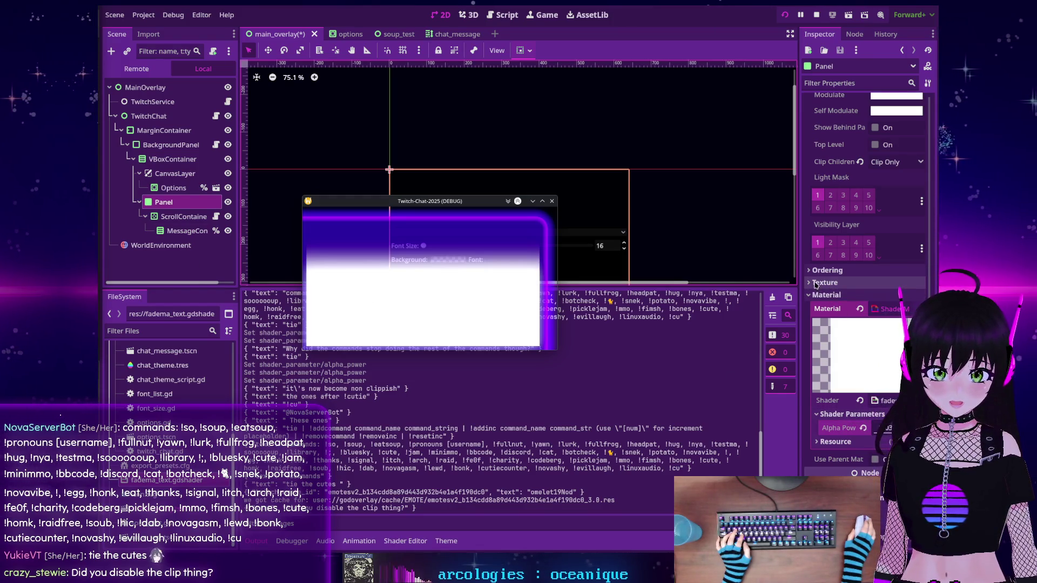
Lower the Panel shader's Alpha Power back to about 2
{"action": "scroll", "coordinate": [815, 285], "scroll_direction": "up", "scroll_amount": 3}
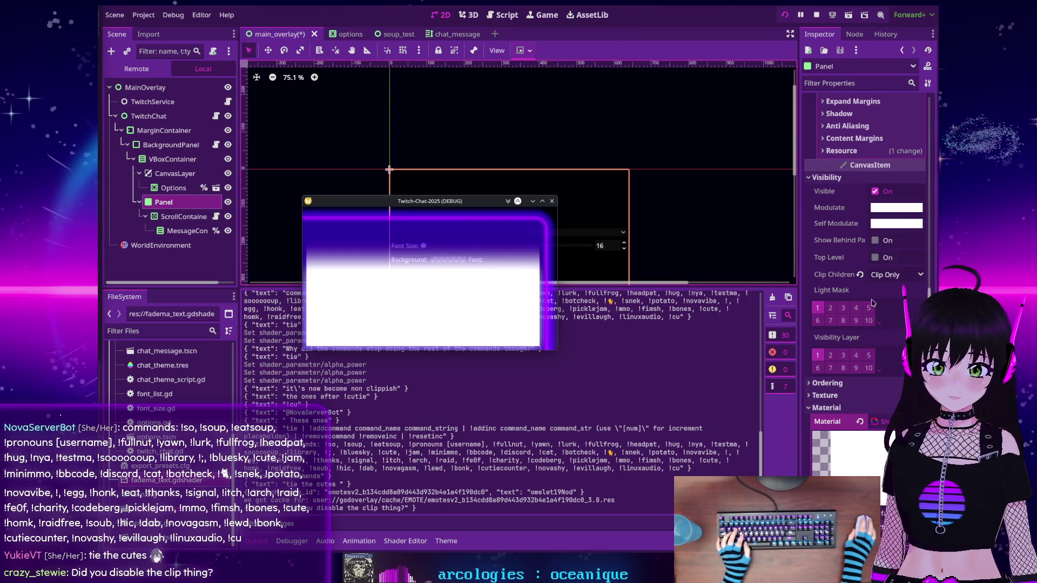
{"action": "scroll", "coordinate": [834, 302], "scroll_direction": "down", "scroll_amount": 3}
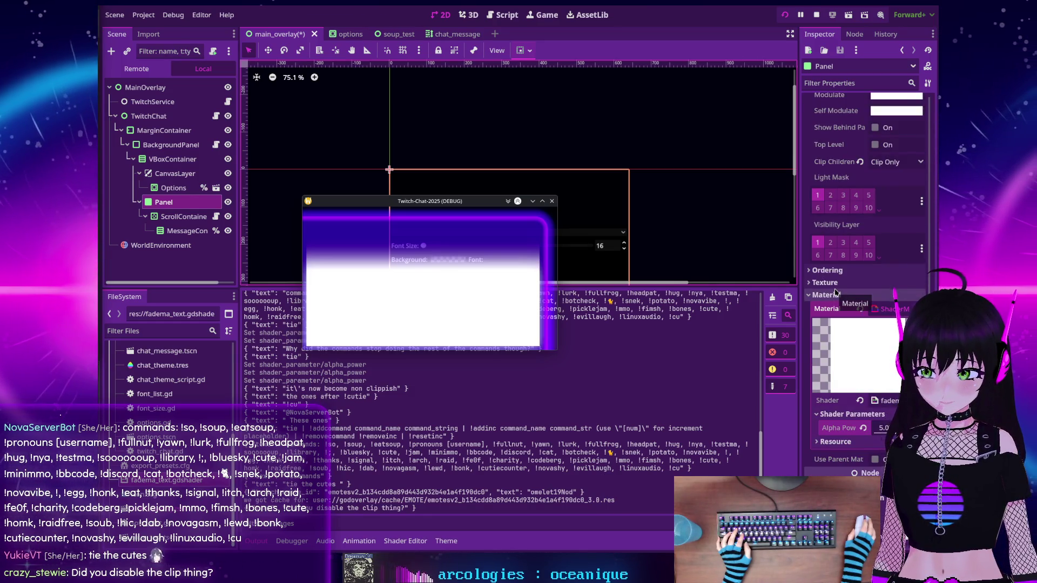
{"action": "left_click_drag", "start_coordinate": [880, 428], "coordinate": [865, 429]}
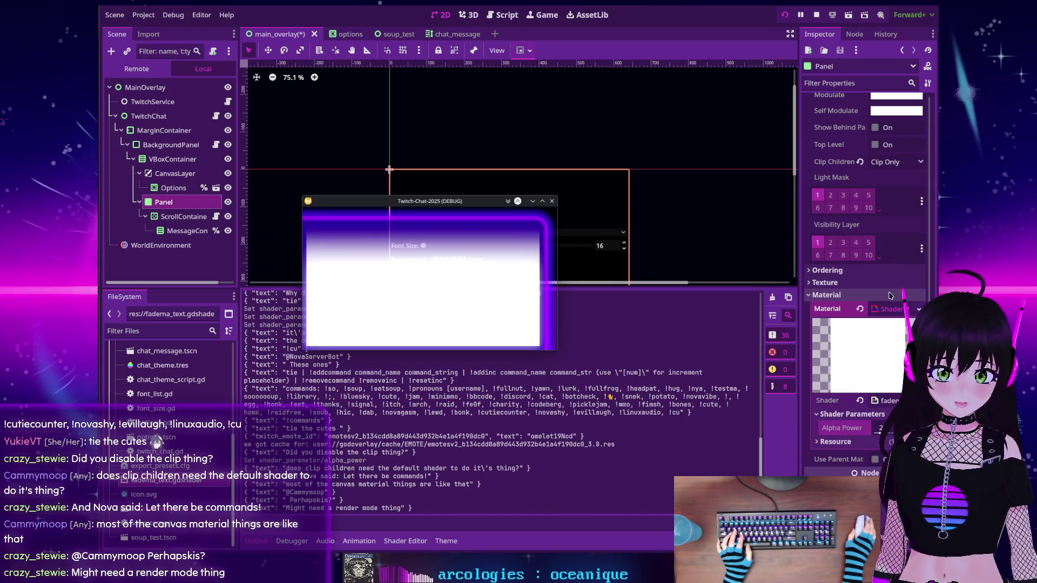
Check the Clip Children setting's tooltip, then expand Shader Parameters again
{"action": "scroll", "coordinate": [812, 323], "scroll_direction": "up", "scroll_amount": 4}
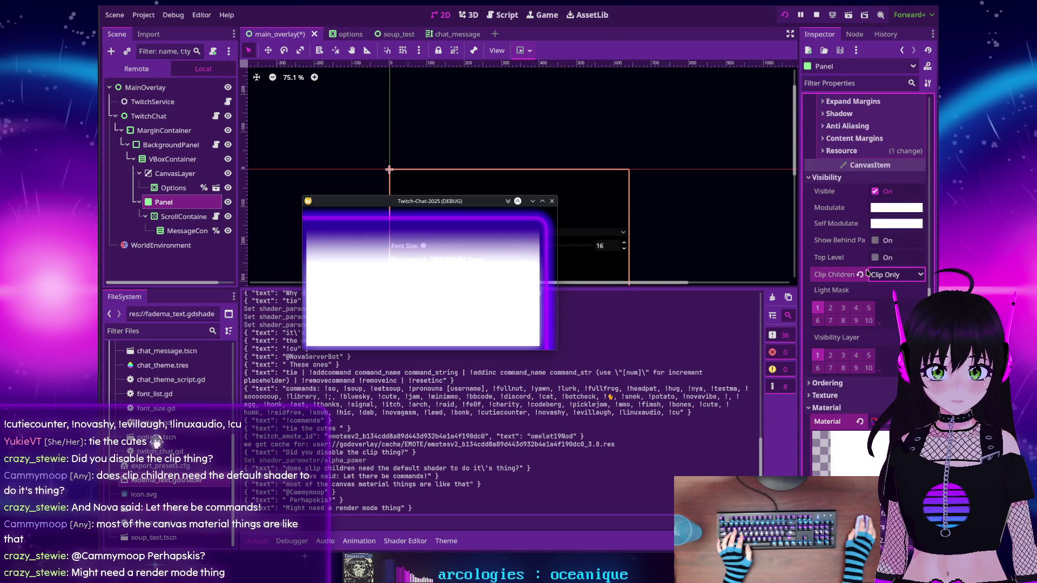
{"action": "mouse_move", "coordinate": [848, 278]}
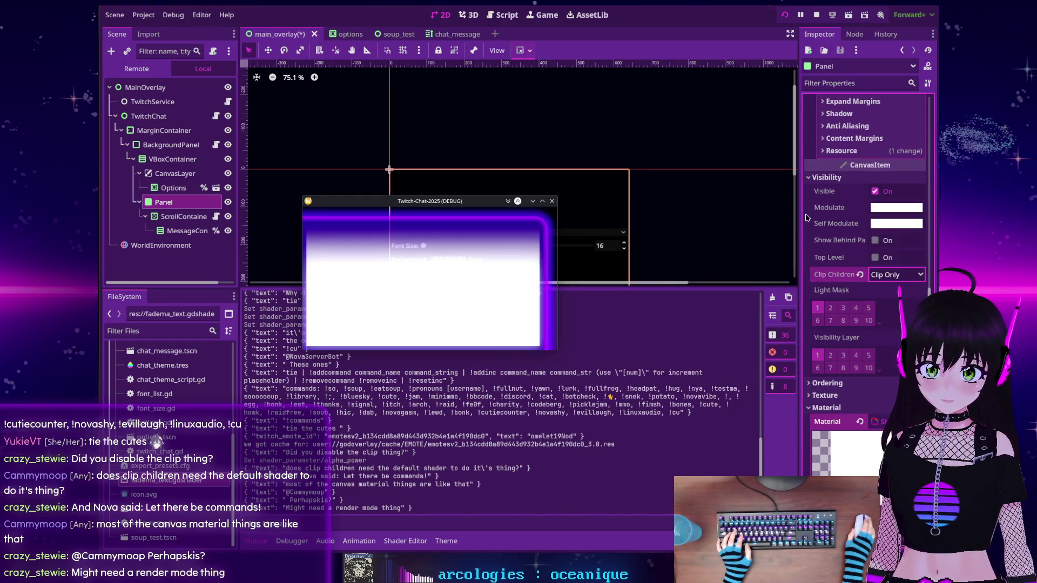
{"action": "scroll", "coordinate": [805, 221], "scroll_direction": "down", "scroll_amount": 3}
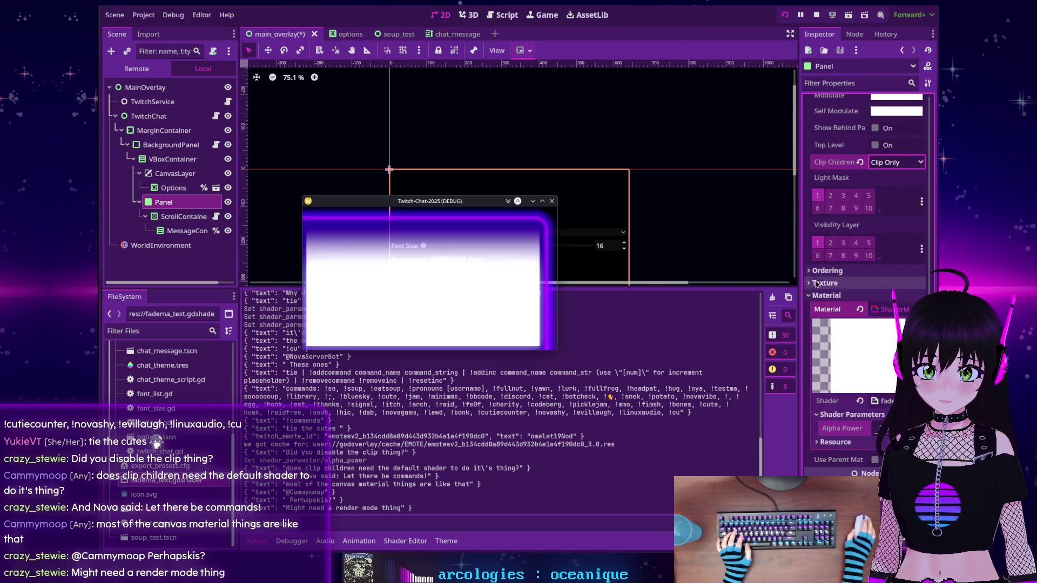
{"action": "scroll", "coordinate": [811, 306], "scroll_direction": "down", "scroll_amount": 1}
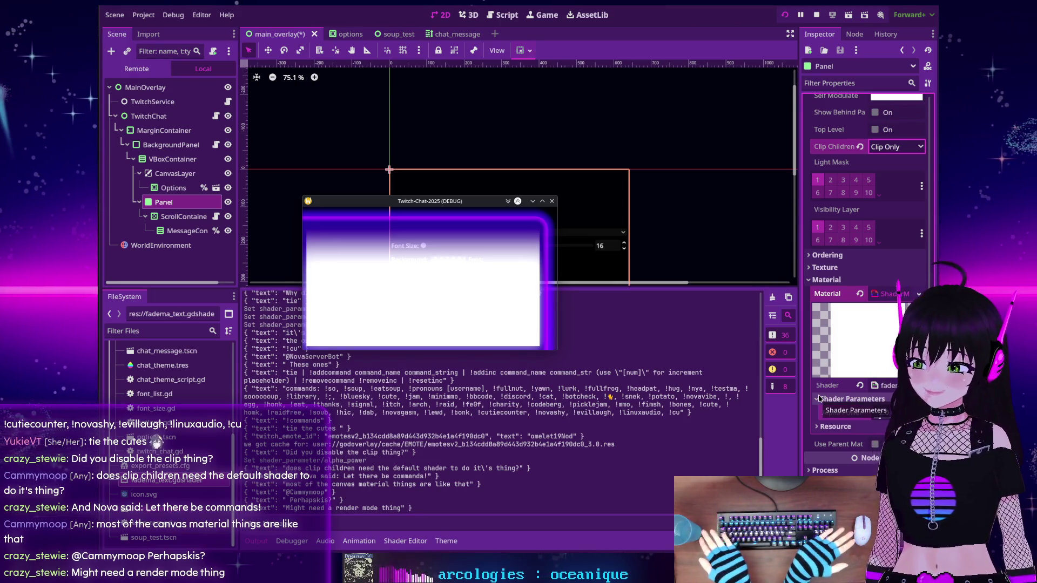
{"action": "left_click", "coordinate": [819, 399]}
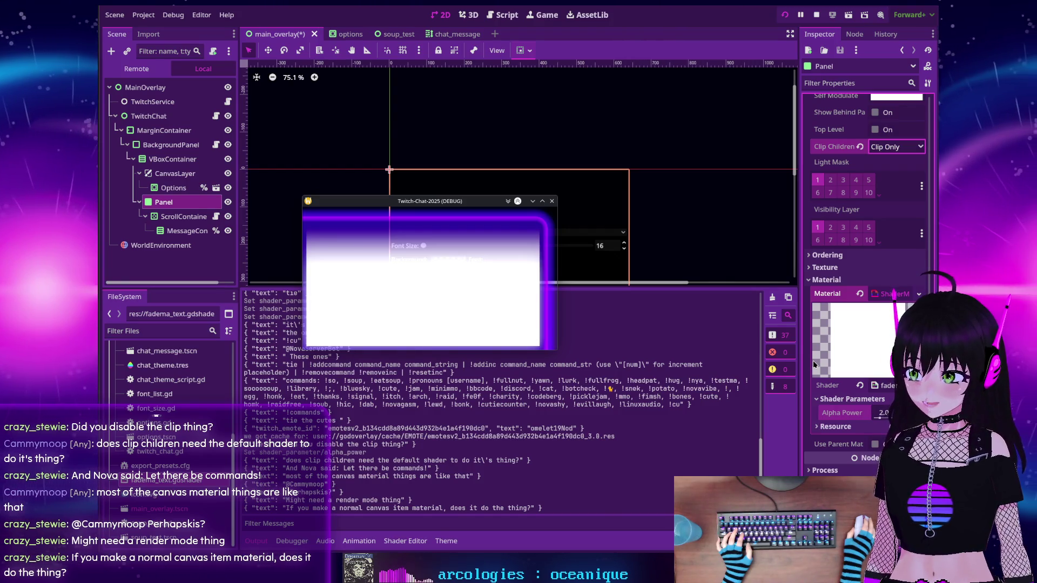
Replace the Panel's material with a new CanvasItemMaterial, review its blend modes, and rerun the overlay
{"action": "left_click", "coordinate": [918, 295]}
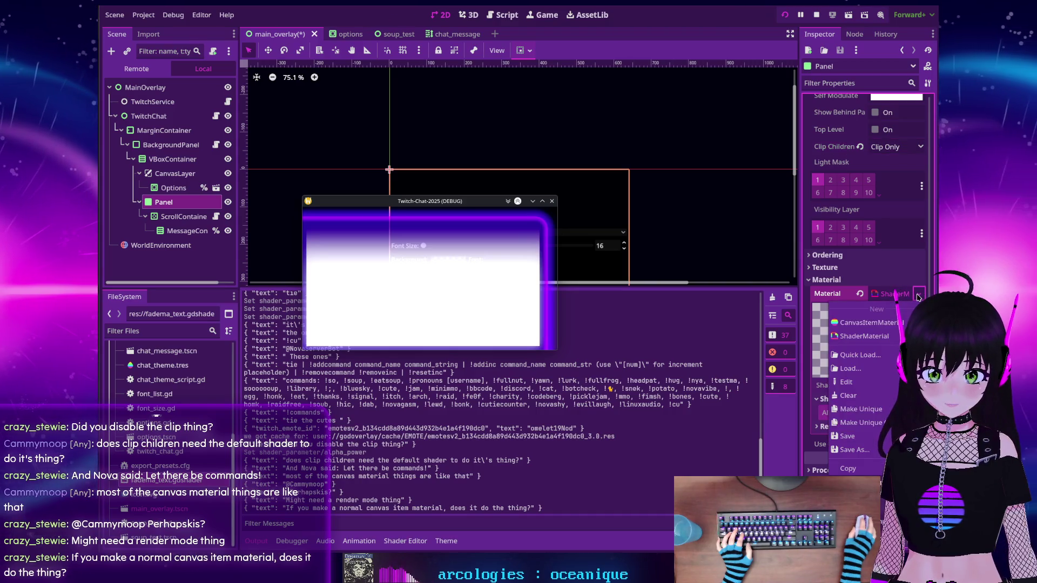
{"action": "left_click", "coordinate": [897, 322]}
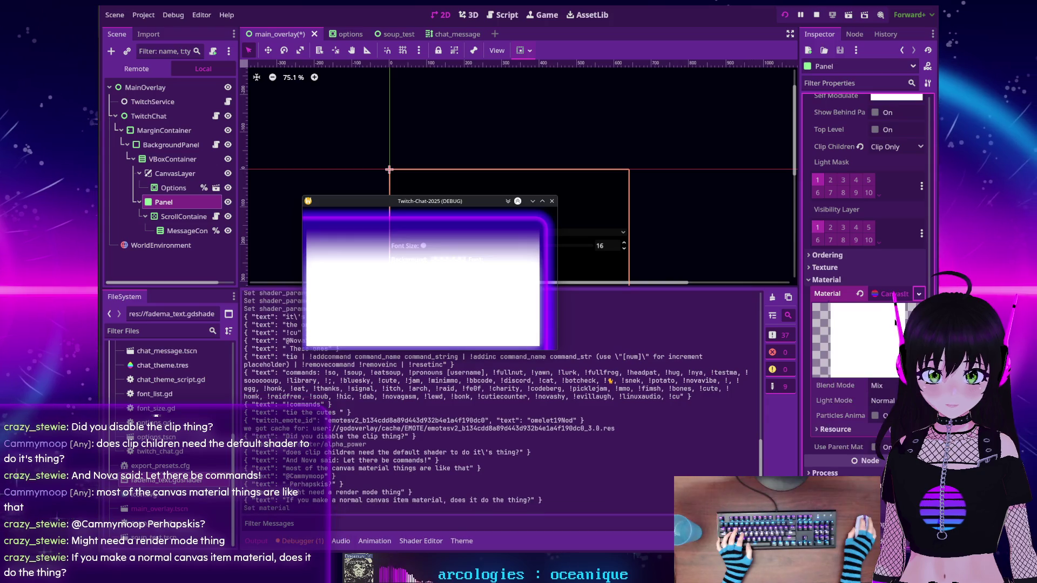
{"action": "scroll", "coordinate": [880, 359], "scroll_direction": "down", "scroll_amount": 1}
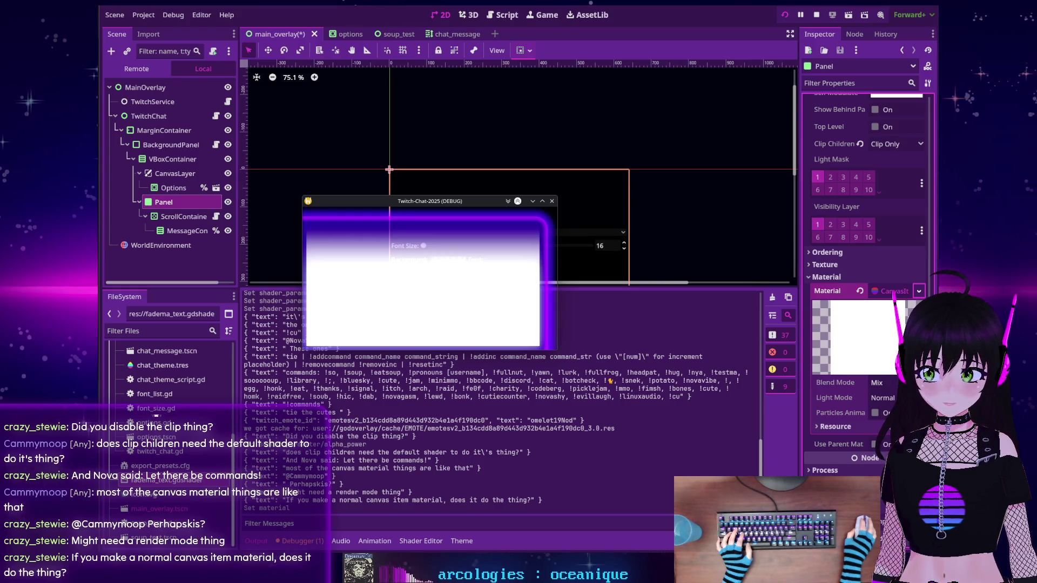
{"action": "left_click", "coordinate": [885, 383]}
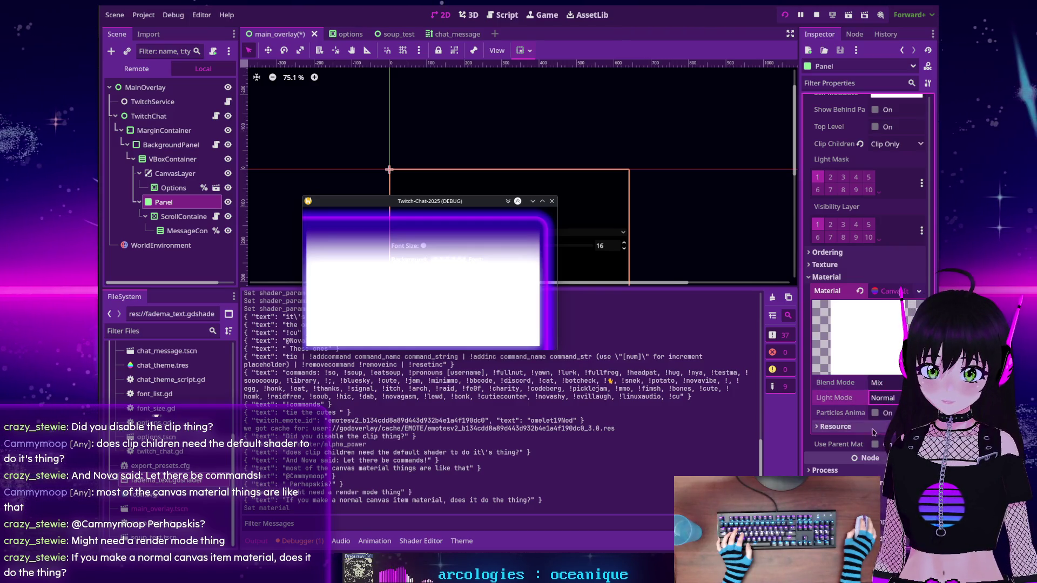
{"action": "left_click", "coordinate": [819, 426]}
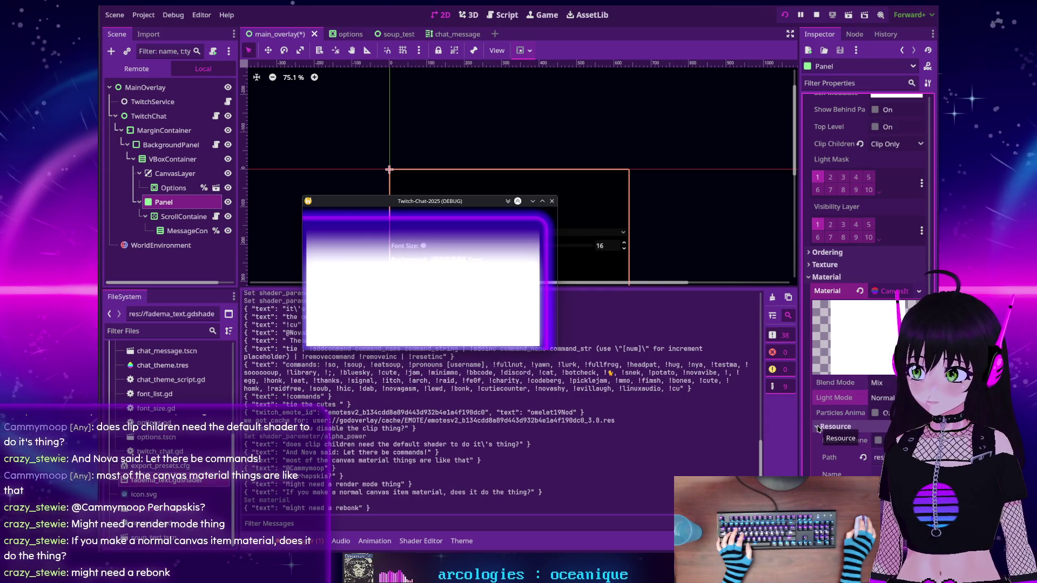
{"action": "left_click", "coordinate": [785, 14]}
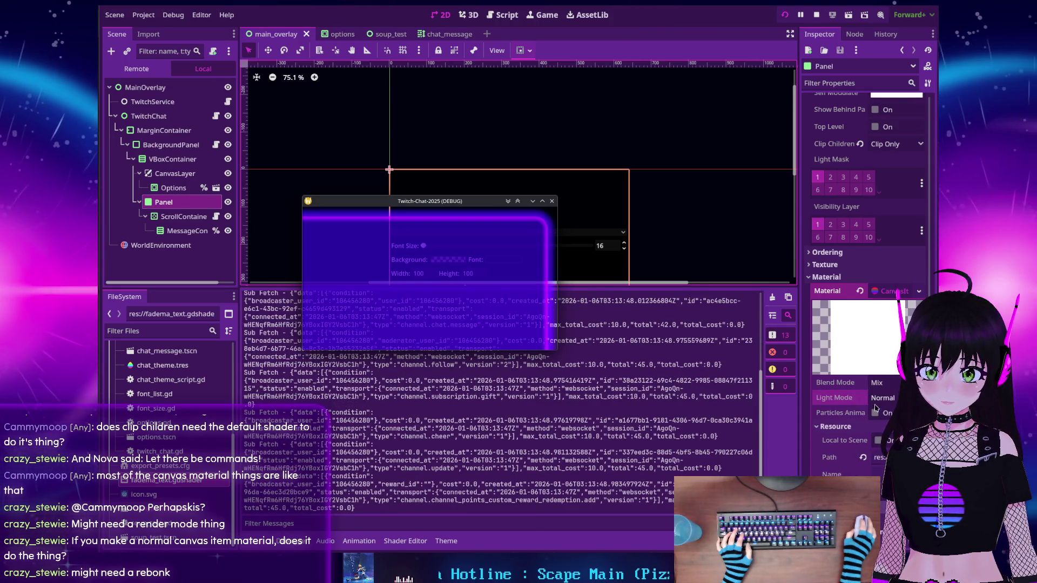
Try Add blend mode on the Panel's material, revert to Mix, and review Light Mode options
{"action": "left_click", "coordinate": [880, 384]}
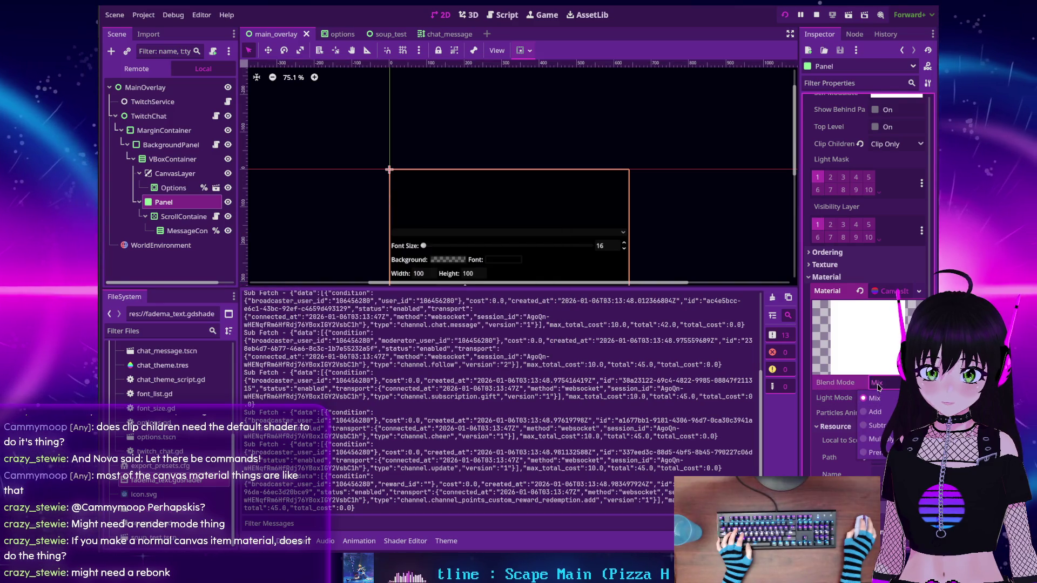
{"action": "left_click", "coordinate": [516, 196]}
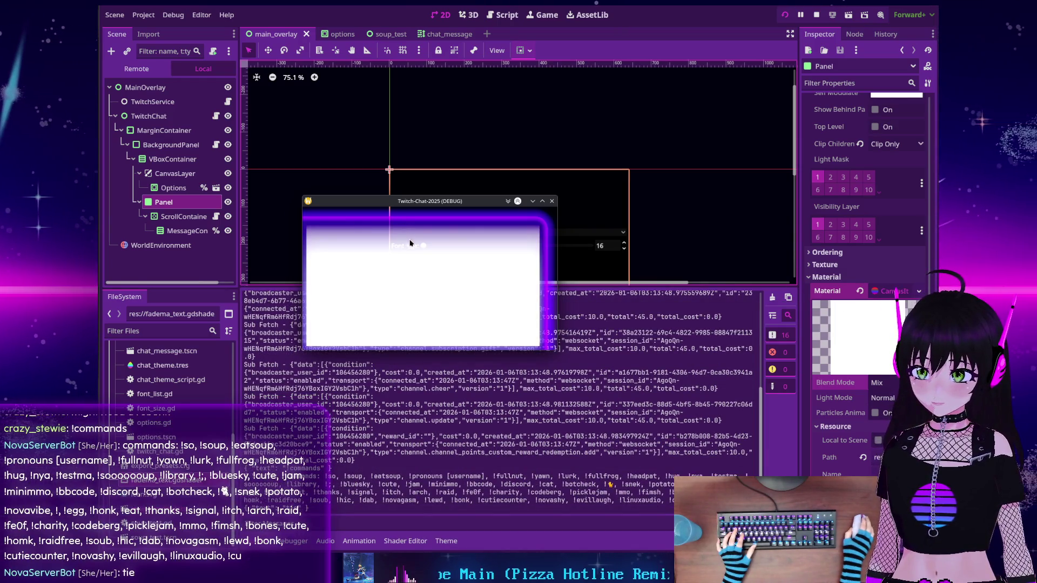
{"action": "left_click", "coordinate": [881, 382]}
{"action": "left_click", "coordinate": [877, 412]}
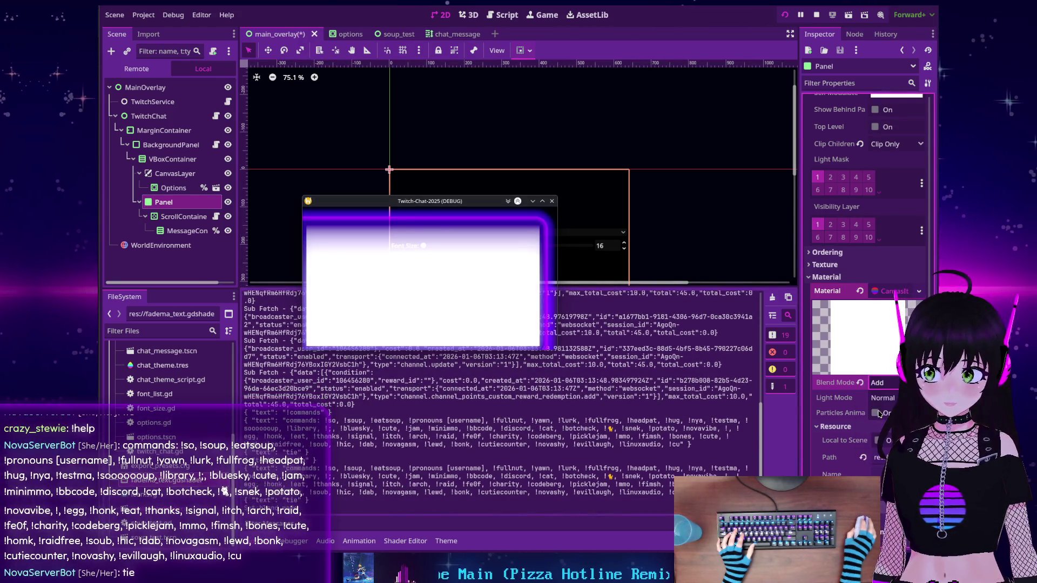
{"action": "left_click", "coordinate": [876, 402]}
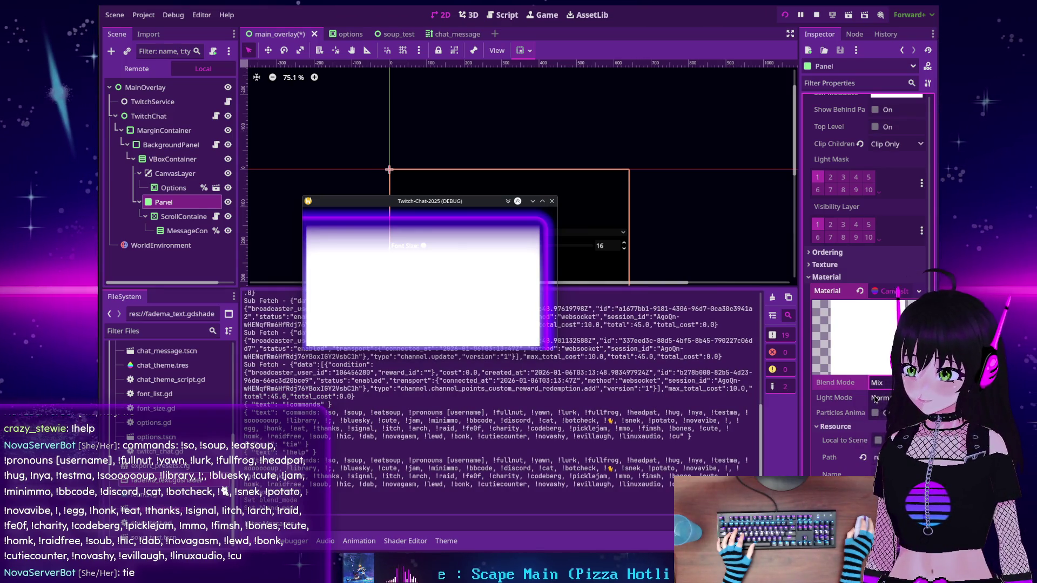
{"action": "left_click", "coordinate": [877, 399]}
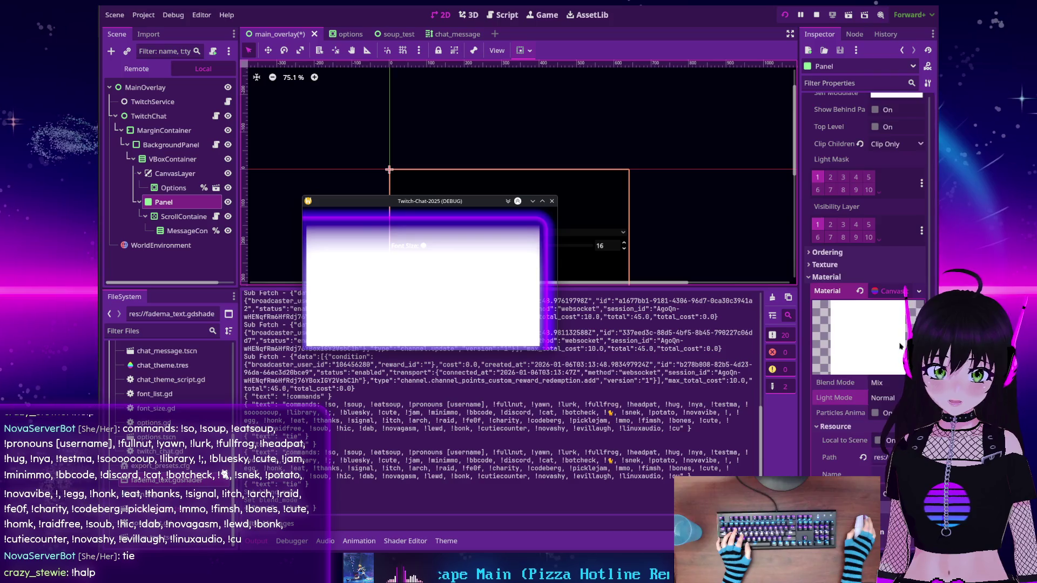
Clear the Panel's Material property so it is empty
{"action": "scroll", "coordinate": [899, 346], "scroll_direction": "up", "scroll_amount": 2}
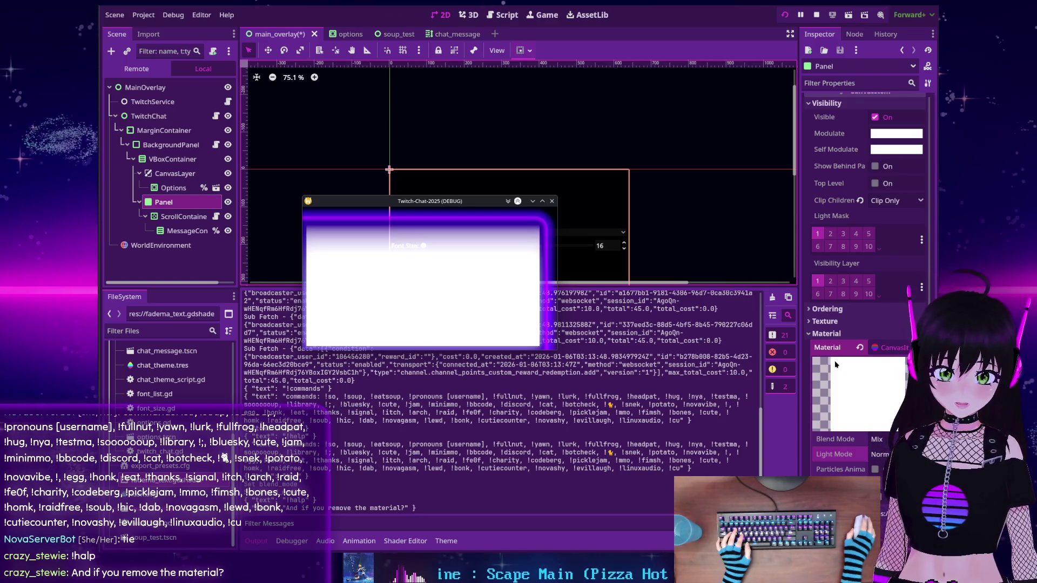
{"action": "scroll", "coordinate": [855, 306], "scroll_direction": "down", "scroll_amount": 3}
{"action": "left_click", "coordinate": [859, 292]}
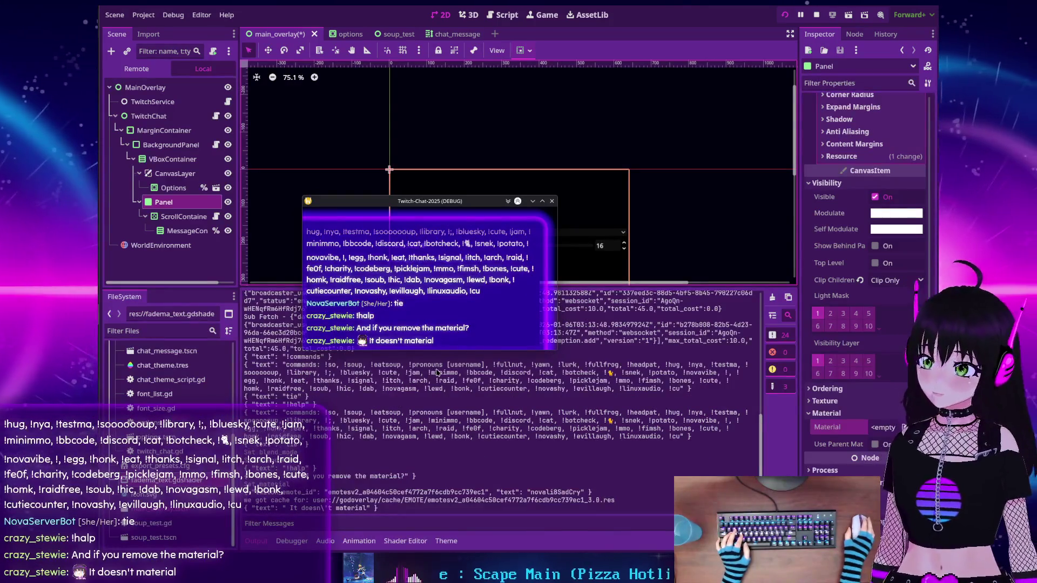
Attempt to load an existing material, then dismiss the empty resource picker
{"action": "left_click", "coordinate": [880, 427]}
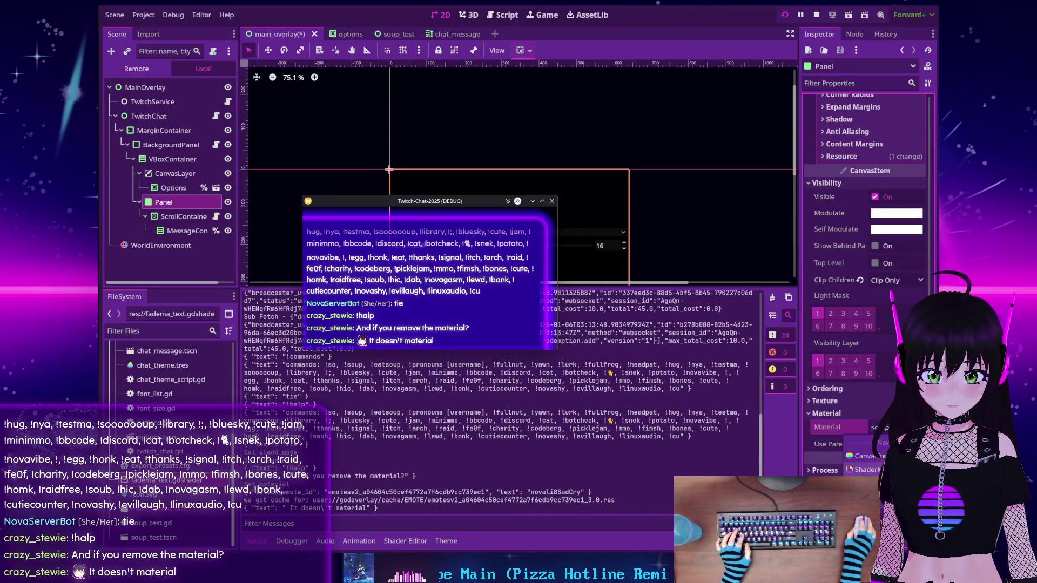
{"action": "left_click", "coordinate": [864, 484]}
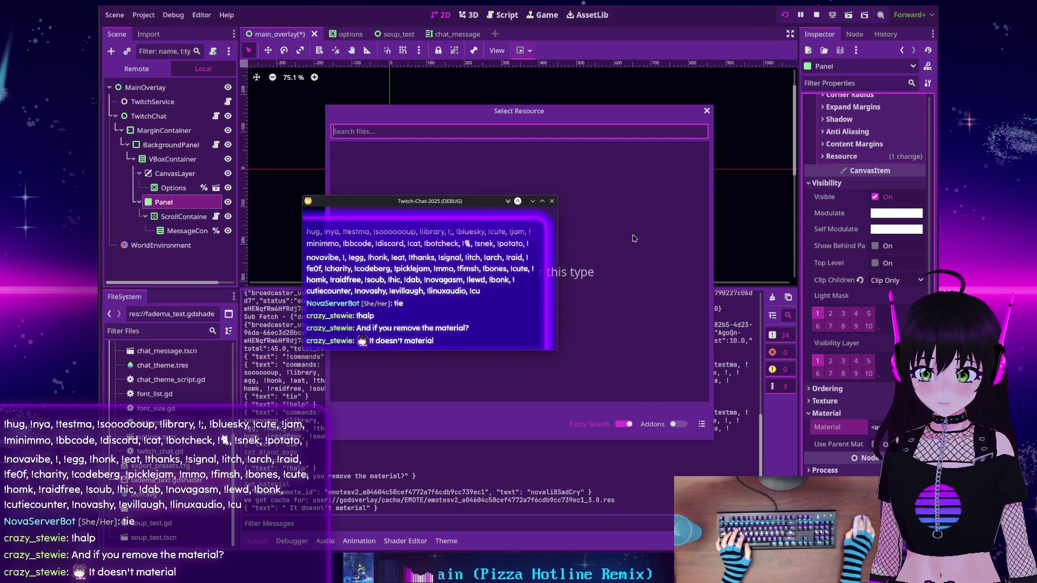
{"action": "mouse_move", "coordinate": [471, 204]}
{"action": "left_mouse_down"}
{"action": "mouse_move", "coordinate": [266, 274]}
{"action": "mouse_move", "coordinate": [268, 309]}
{"action": "left_mouse_up"}
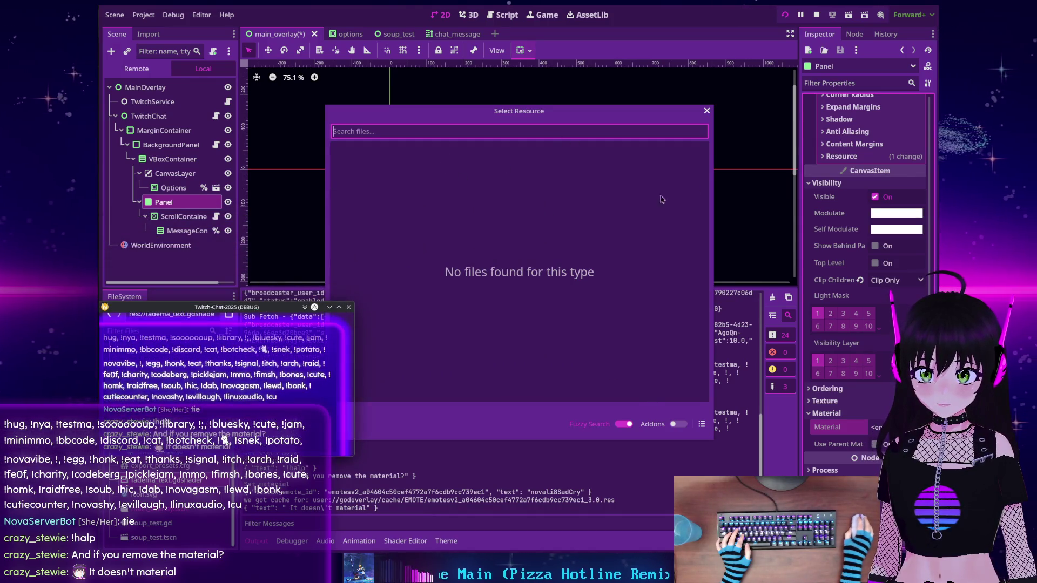
{"action": "left_click", "coordinate": [723, 156]}
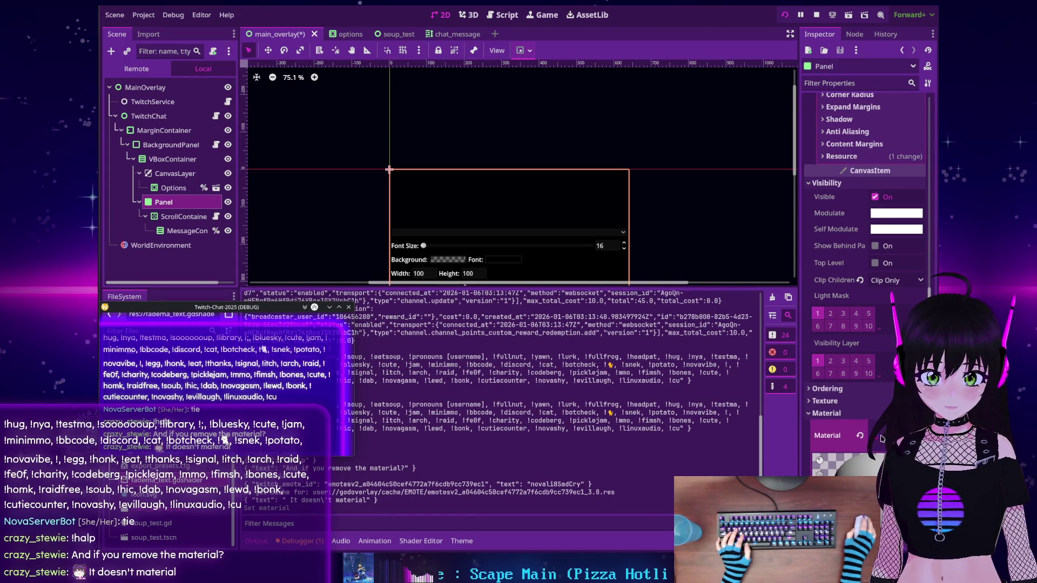
Assign fadema_text.gdshader as the Shader of the Panel's material
{"action": "left_click", "coordinate": [886, 432]}
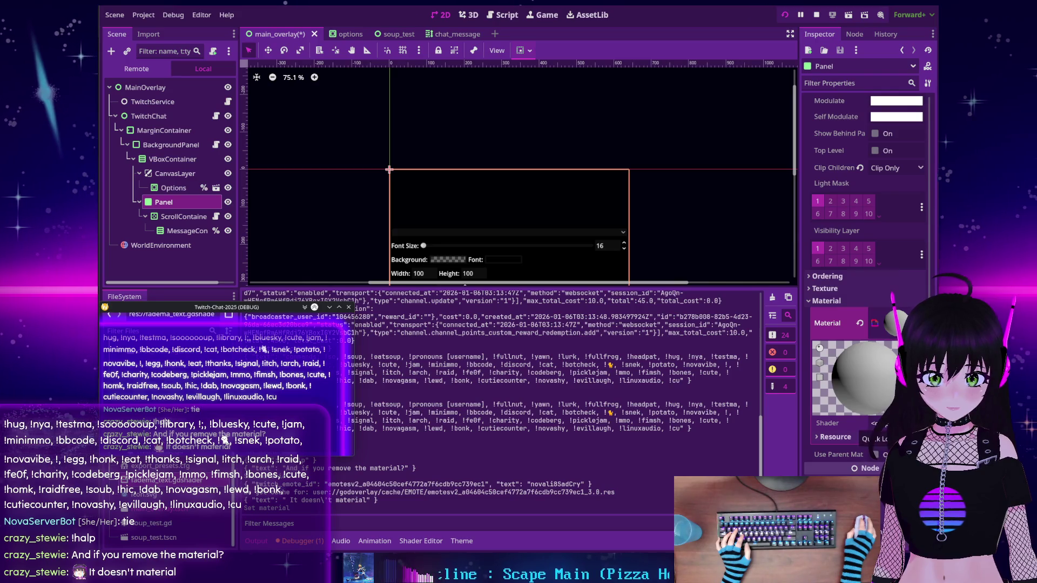
{"action": "left_click", "coordinate": [879, 424]}
{"action": "double_click", "coordinate": [365, 155]}
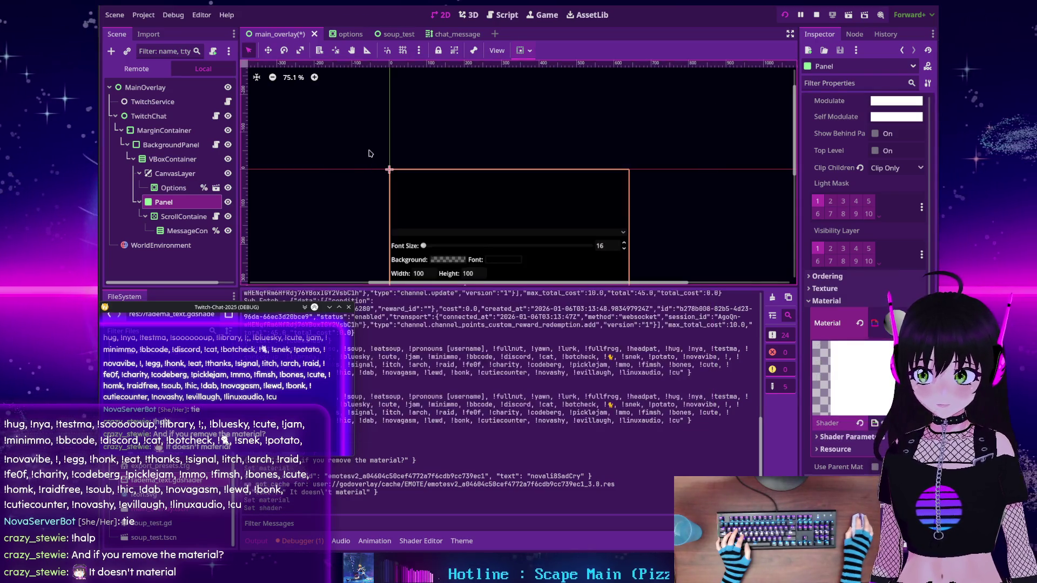
{"action": "mouse_move", "coordinate": [256, 306]}
{"action": "left_mouse_down"}
{"action": "mouse_move", "coordinate": [403, 166]}
{"action": "mouse_move", "coordinate": [414, 120]}
{"action": "mouse_move", "coordinate": [419, 128]}
{"action": "left_mouse_up"}
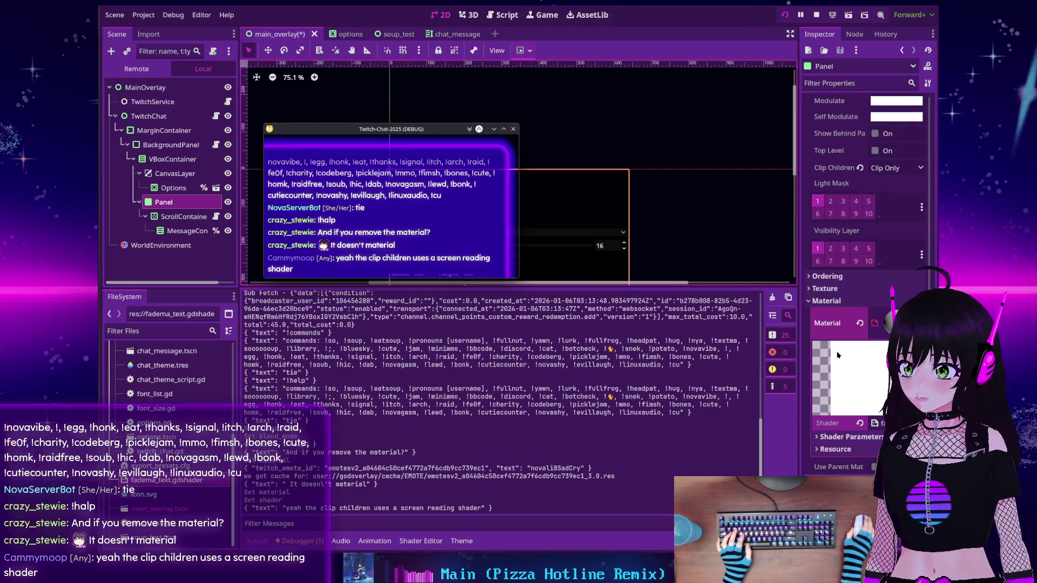
Open fadema_text.gdshader in the Shader Editor and revert Alpha Power to 2.0
{"action": "scroll", "coordinate": [832, 351], "scroll_direction": "up", "scroll_amount": 5}
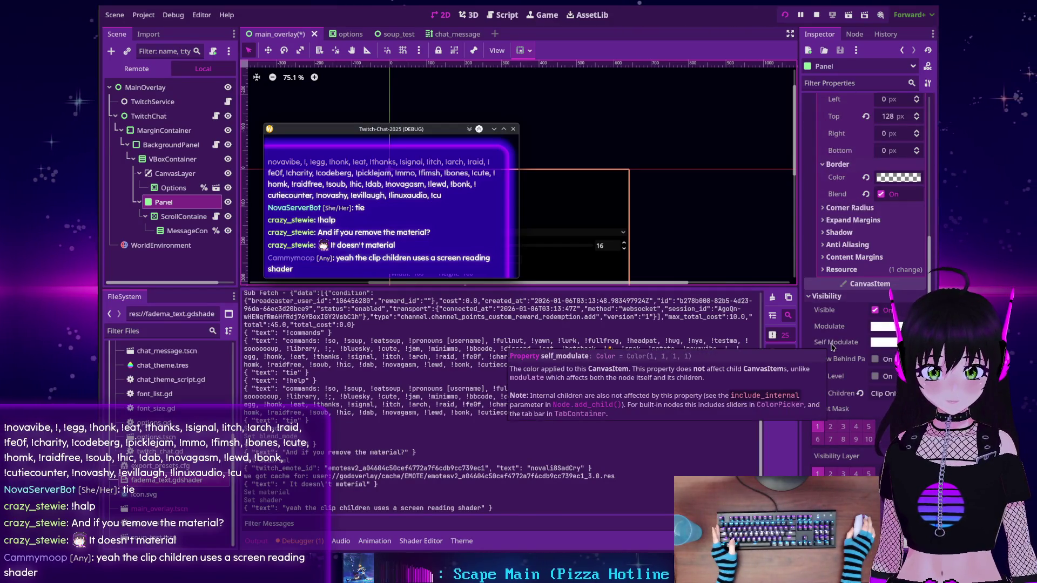
{"action": "scroll", "coordinate": [832, 346], "scroll_direction": "down", "scroll_amount": 3}
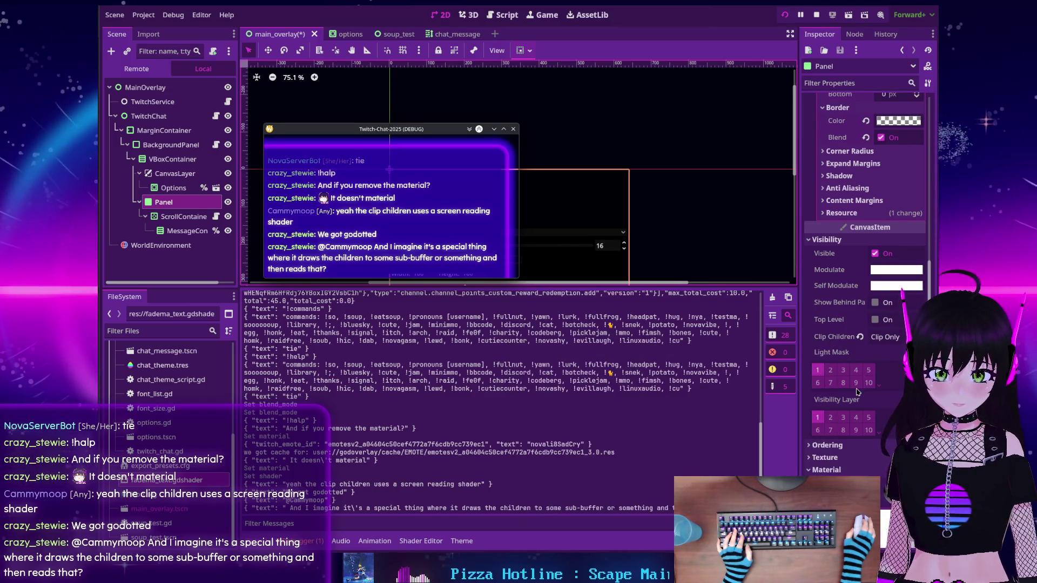
{"action": "scroll", "coordinate": [842, 367], "scroll_direction": "down", "scroll_amount": 5}
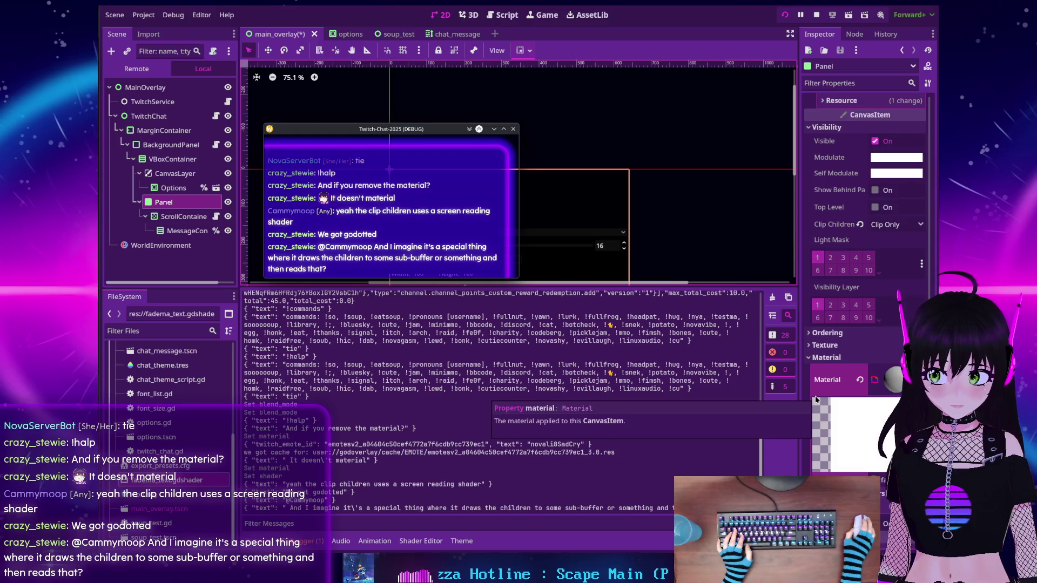
{"action": "scroll", "coordinate": [818, 400], "scroll_direction": "down", "scroll_amount": 3}
{"action": "scroll", "coordinate": [817, 400], "scroll_direction": "down", "scroll_amount": 1}
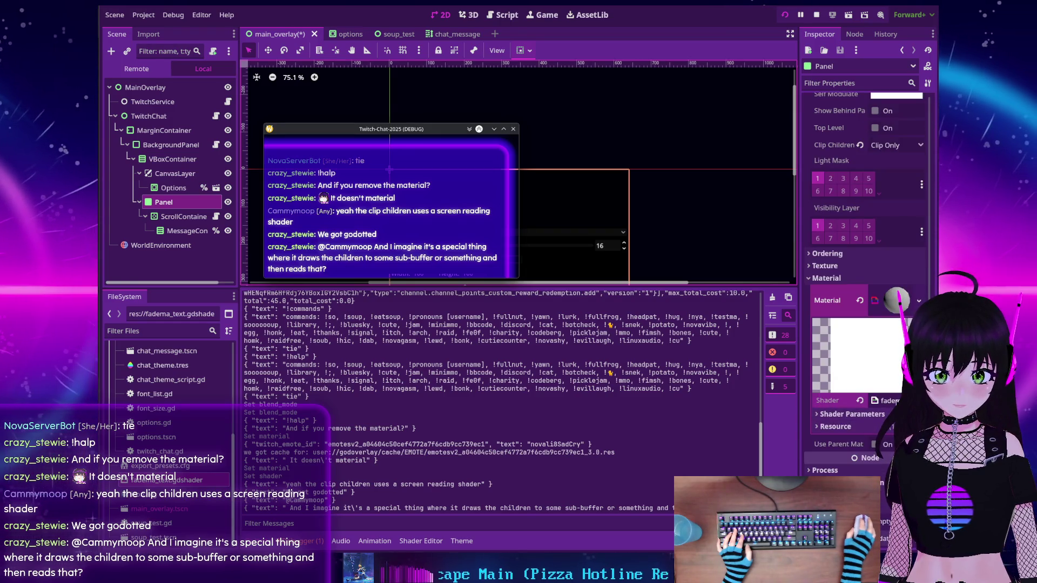
{"action": "left_click", "coordinate": [886, 401]}
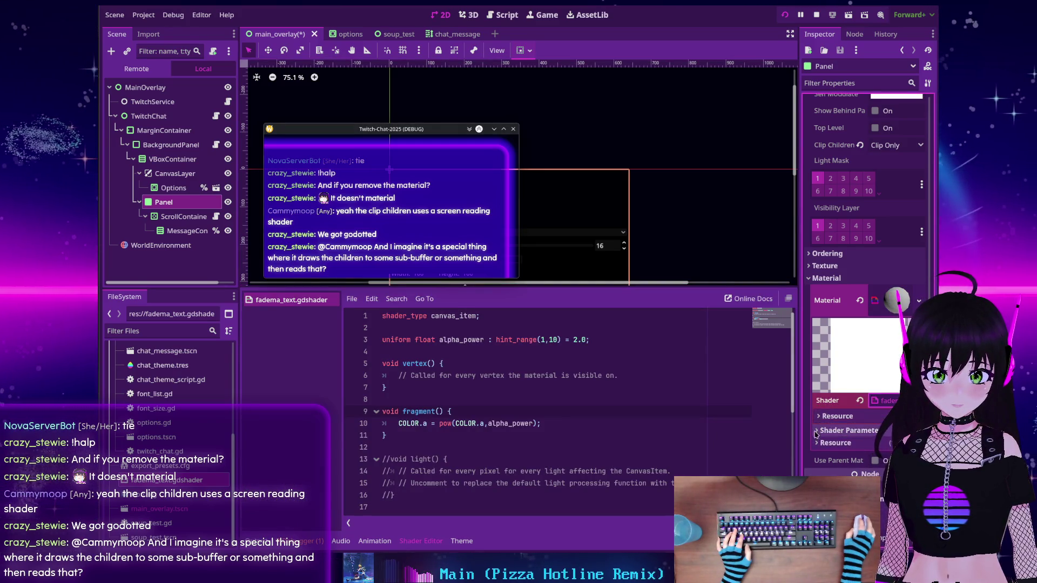
{"action": "left_click", "coordinate": [817, 431]}
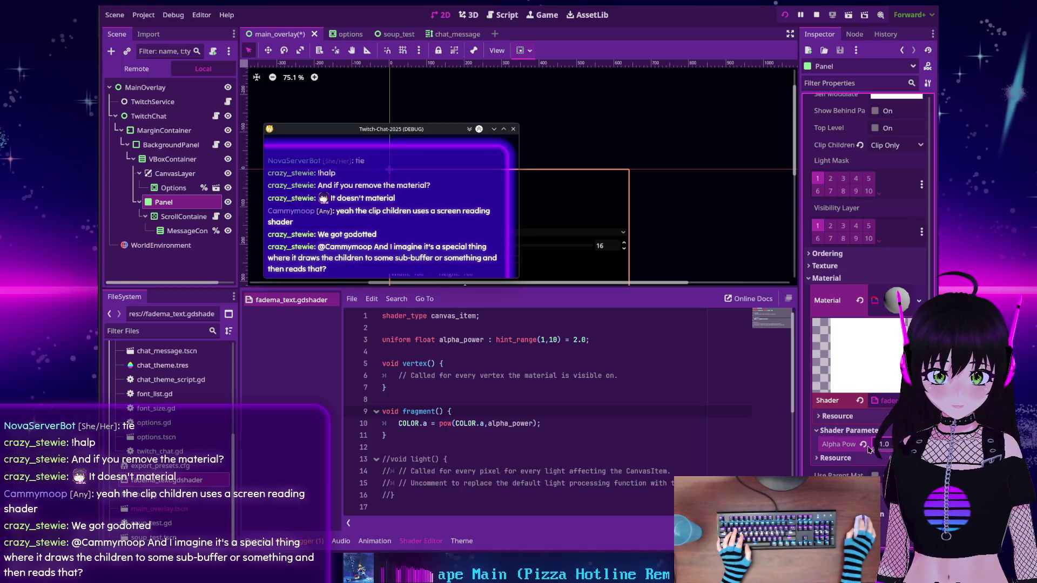
{"action": "left_click", "coordinate": [863, 445]}
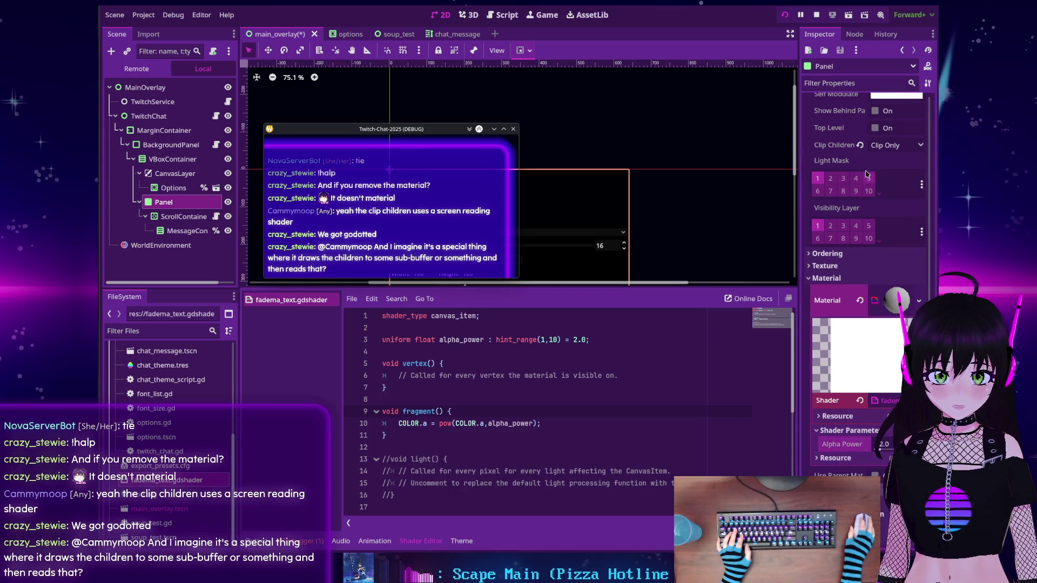
Relaunch the chat game, raise Alpha Power to about 4.37, then revert it to 2.0
{"action": "left_click", "coordinate": [785, 16]}
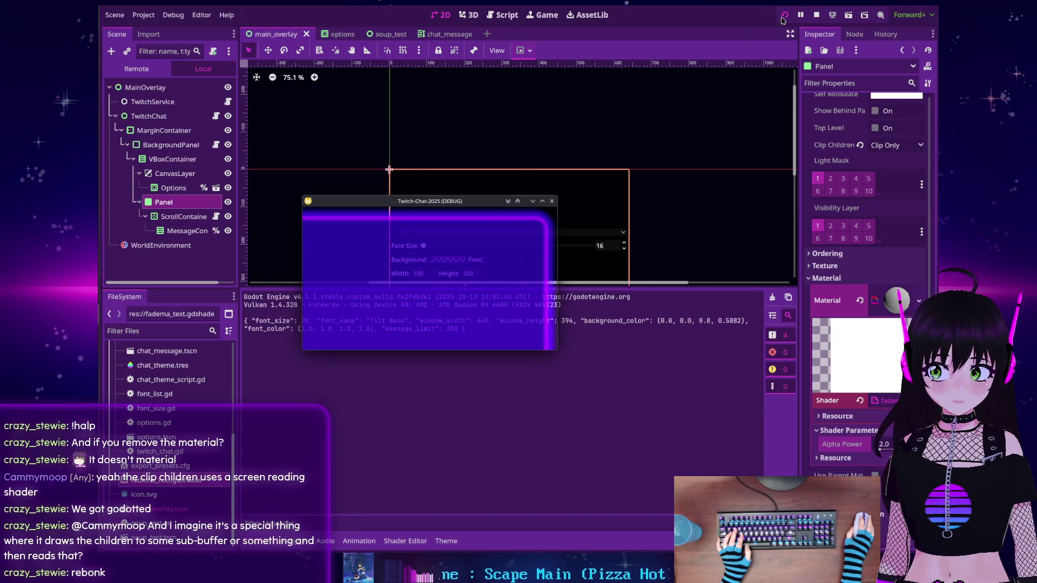
{"action": "left_click_drag", "start_coordinate": [875, 453], "coordinate": [890, 449]}
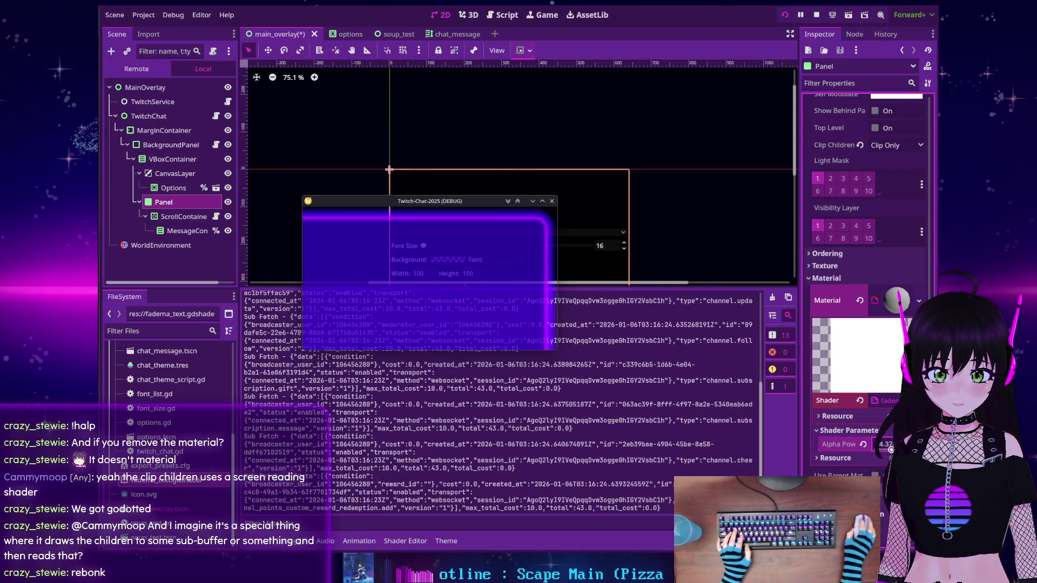
{"action": "left_click", "coordinate": [863, 445]}
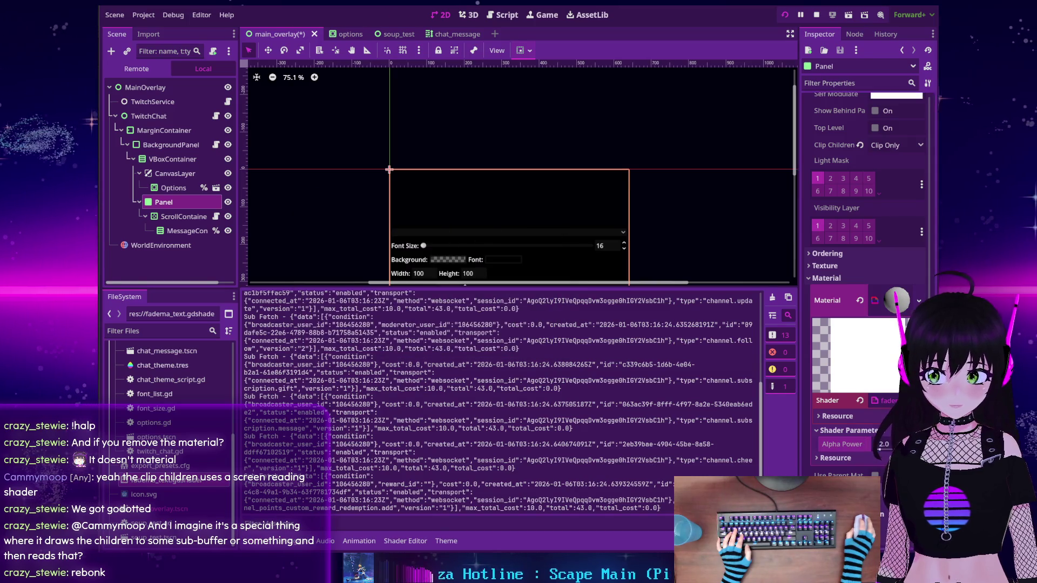
Rerun the game with F5 and drag Alpha Power to compare the Panel's fade
{"action": "key", "text": "F5"}
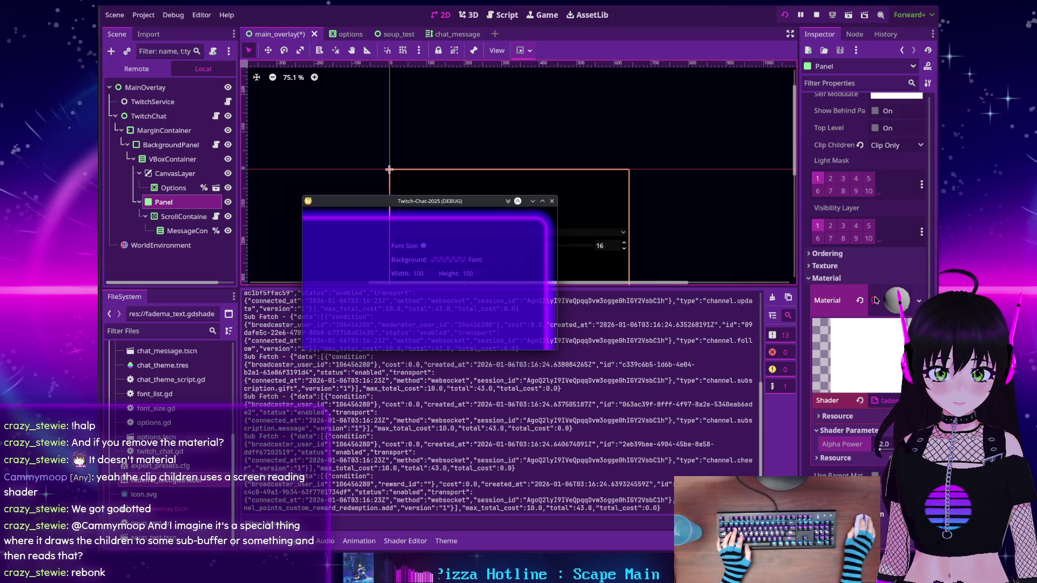
{"action": "scroll", "coordinate": [808, 375], "scroll_direction": "up", "scroll_amount": 3}
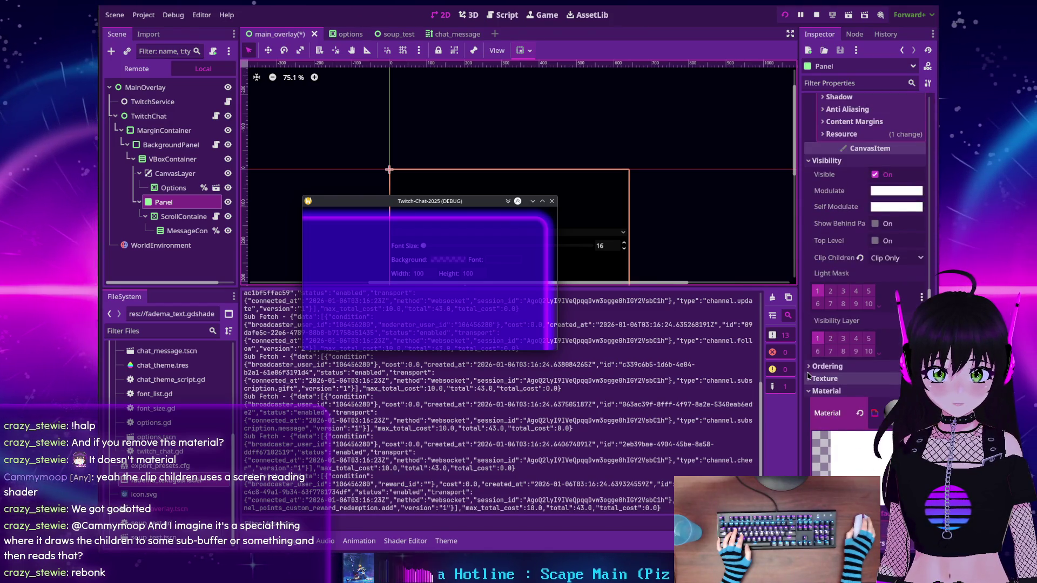
{"action": "scroll", "coordinate": [808, 375], "scroll_direction": "down", "scroll_amount": 3}
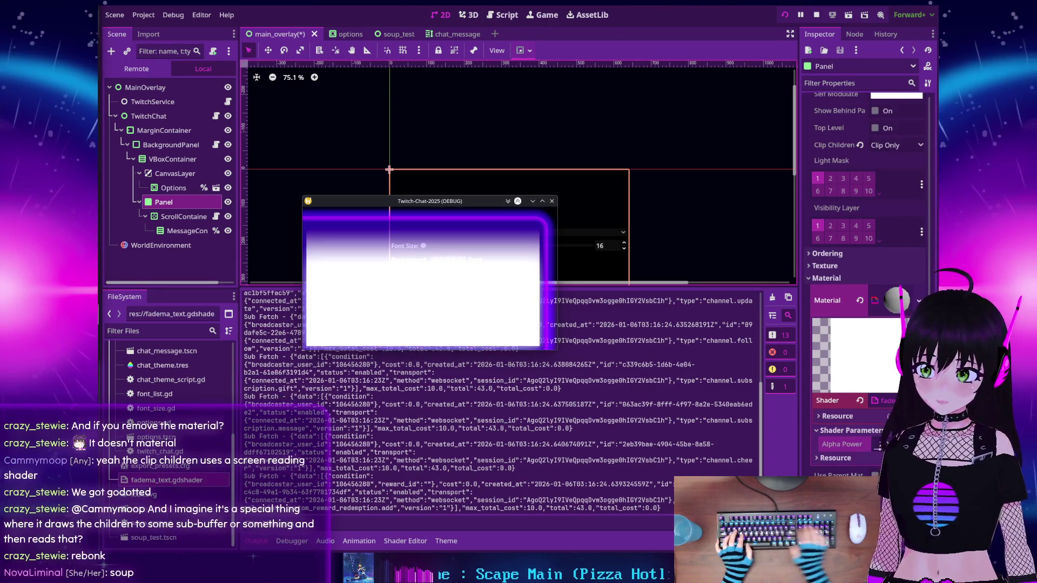
{"action": "left_click_drag", "start_coordinate": [879, 451], "coordinate": [864, 448]}
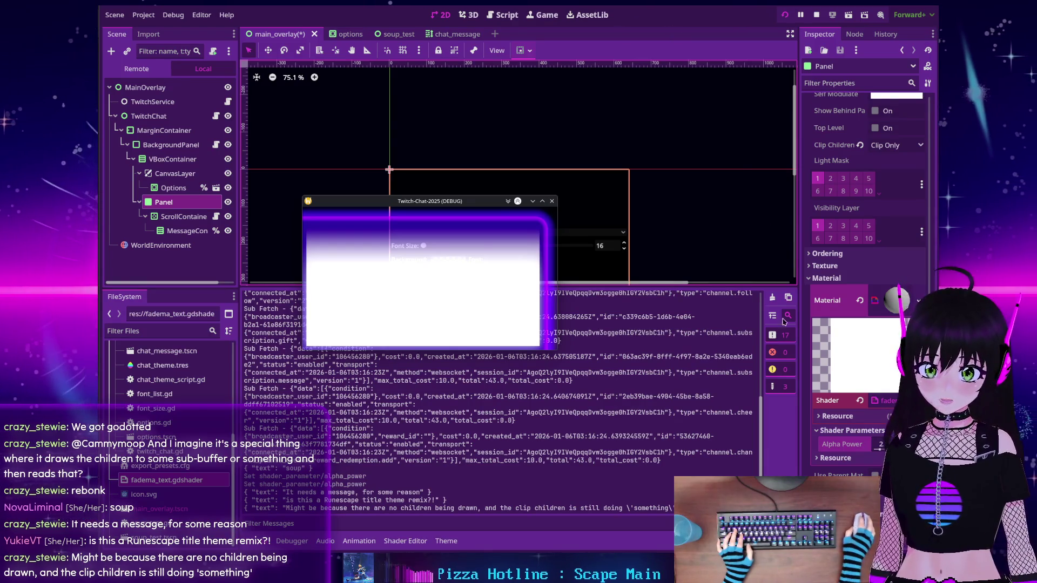
{"action": "scroll", "coordinate": [812, 357], "scroll_direction": "down", "scroll_amount": 2}
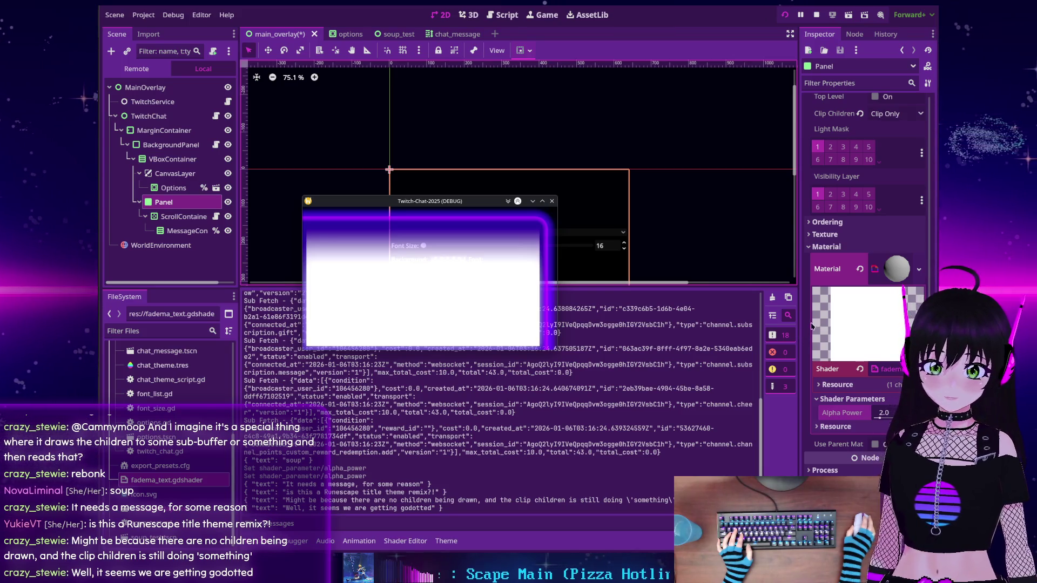
{"action": "scroll", "coordinate": [811, 333], "scroll_direction": "up", "scroll_amount": 3}
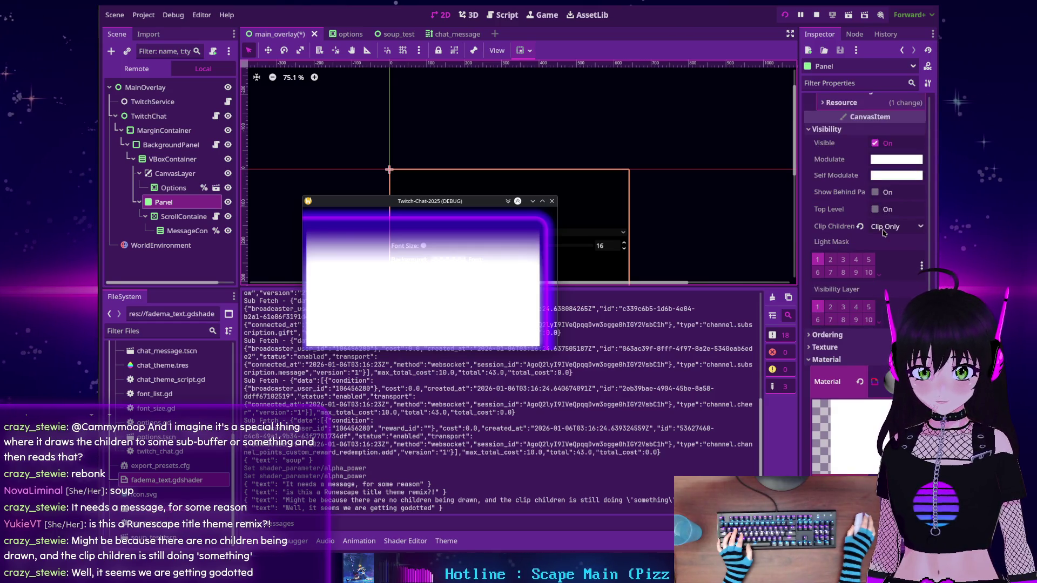
Stop the running Twitch-Chat-2025 game from the run toolbar
{"action": "mouse_move", "coordinate": [840, 231]}
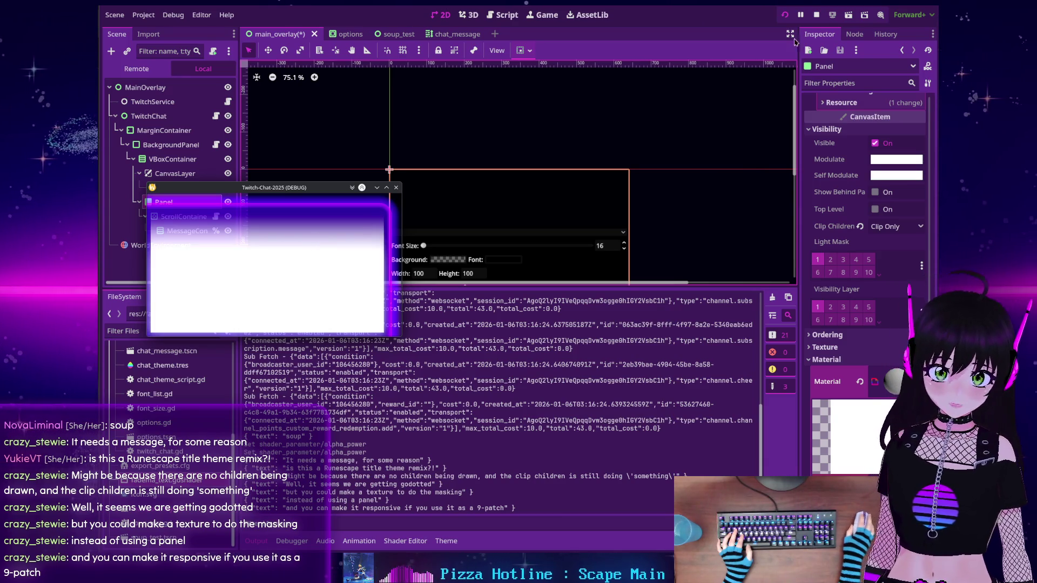
{"action": "left_click", "coordinate": [816, 14]}
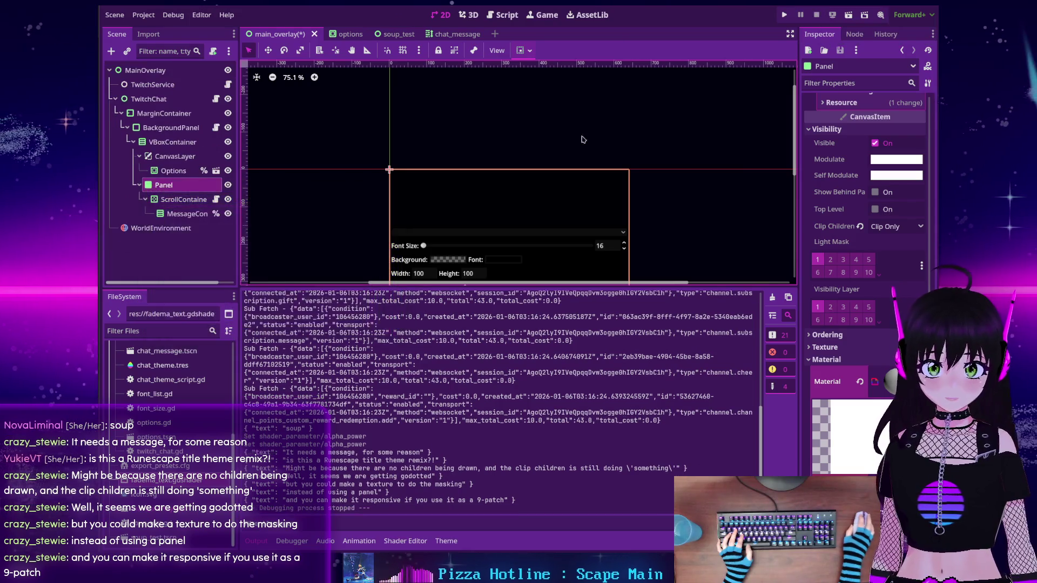
Change the Panel node's type to TextureRect and list texture types for its Texture
{"action": "right_click", "coordinate": [168, 187]}
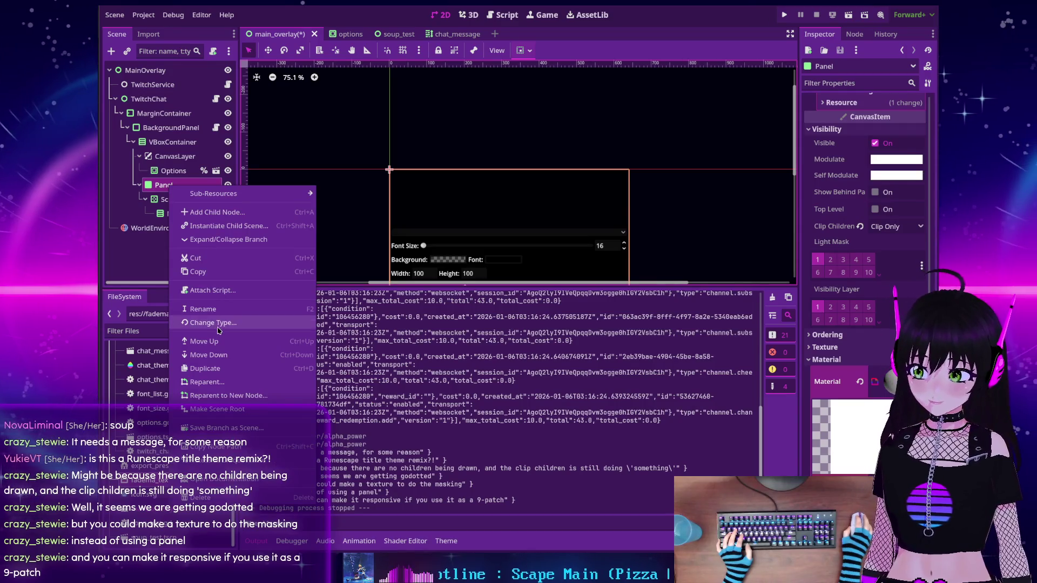
{"action": "left_click", "coordinate": [213, 322]}
{"action": "type", "text": "texture"}
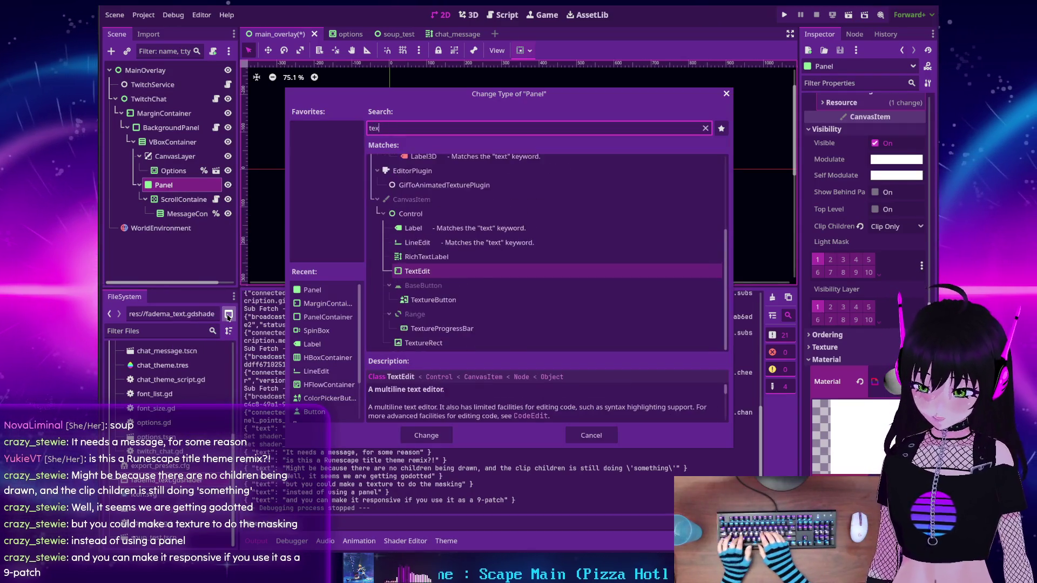
{"action": "key", "text": "Return"}
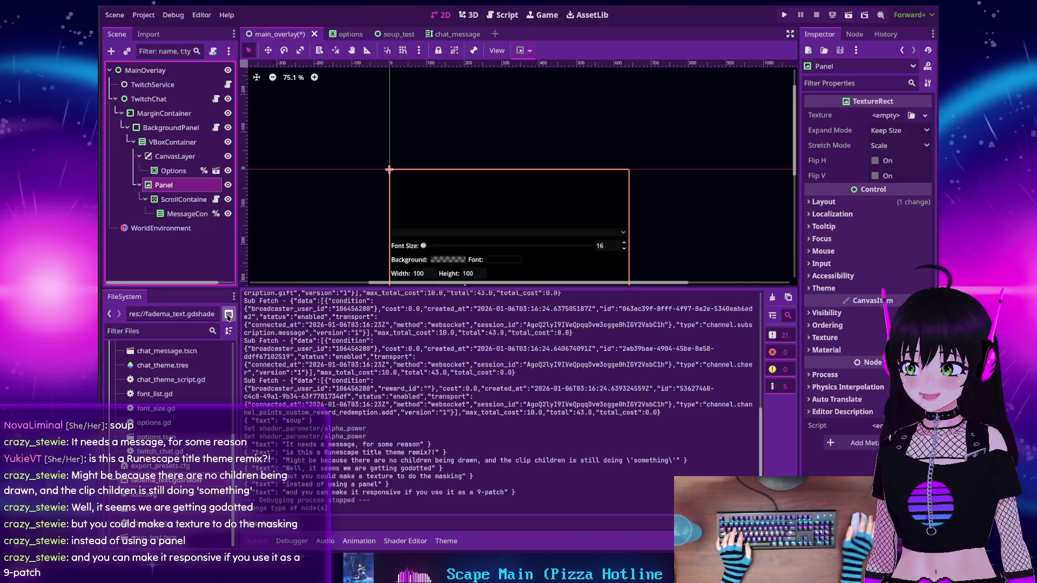
{"action": "left_click", "coordinate": [923, 117]}
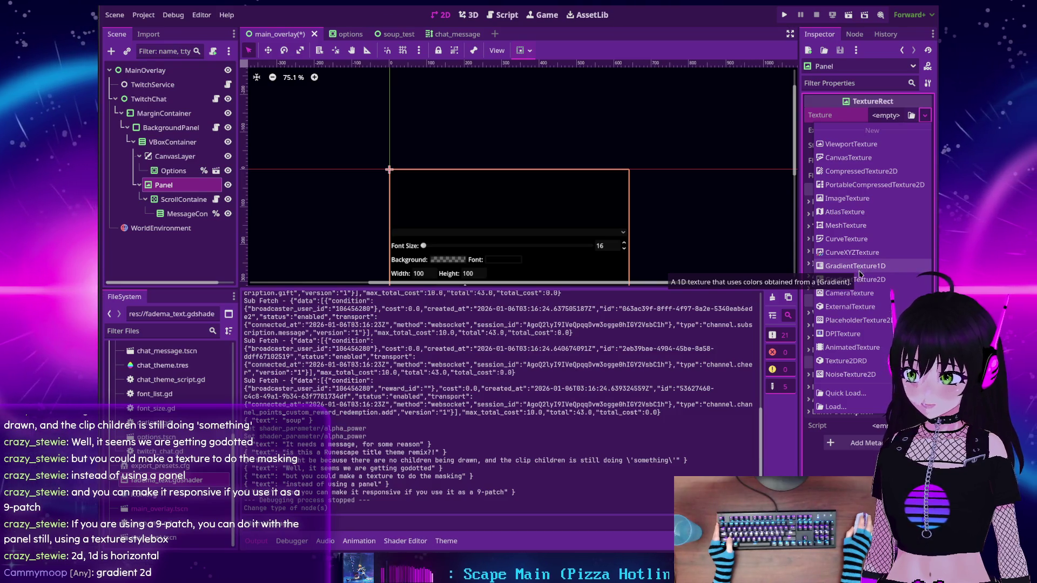
Assign a new GradientTexture2D and drag its fill points so black-to-white runs vertically
{"action": "left_click", "coordinate": [862, 280]}
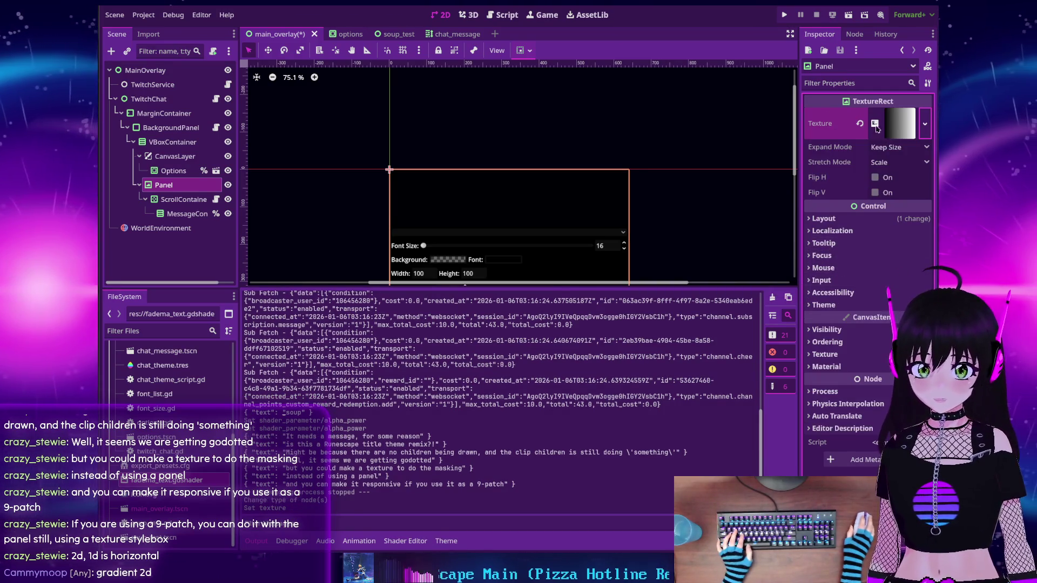
{"action": "left_click", "coordinate": [899, 118]}
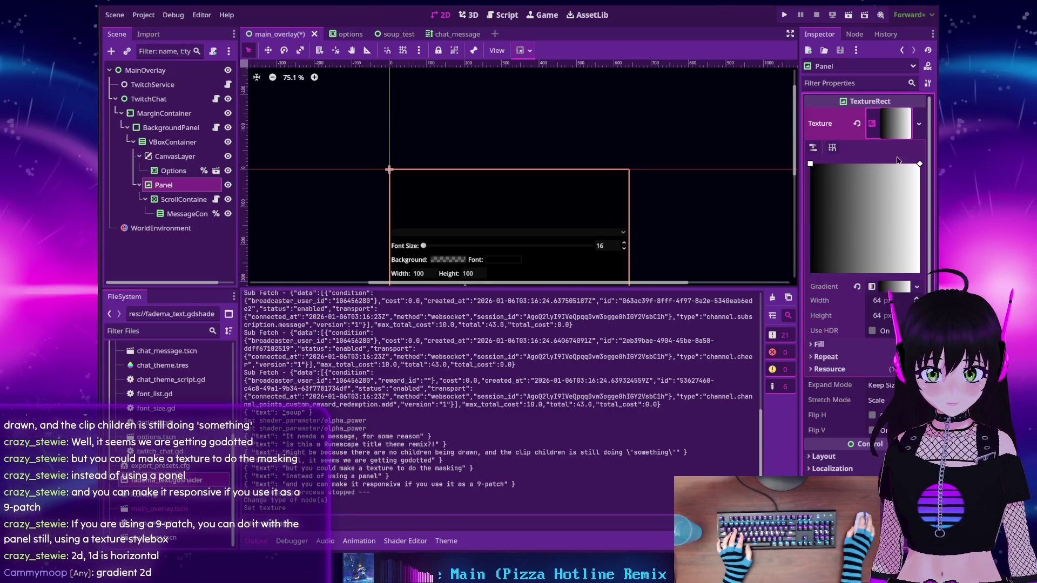
{"action": "left_click_drag", "start_coordinate": [810, 164], "coordinate": [809, 273]}
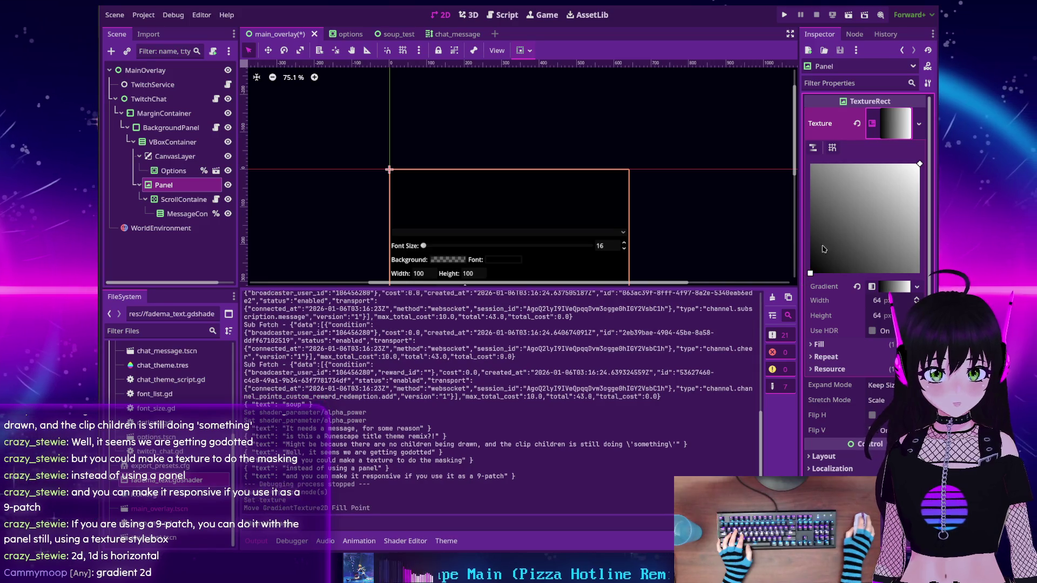
{"action": "left_click_drag", "start_coordinate": [919, 164], "coordinate": [810, 163]}
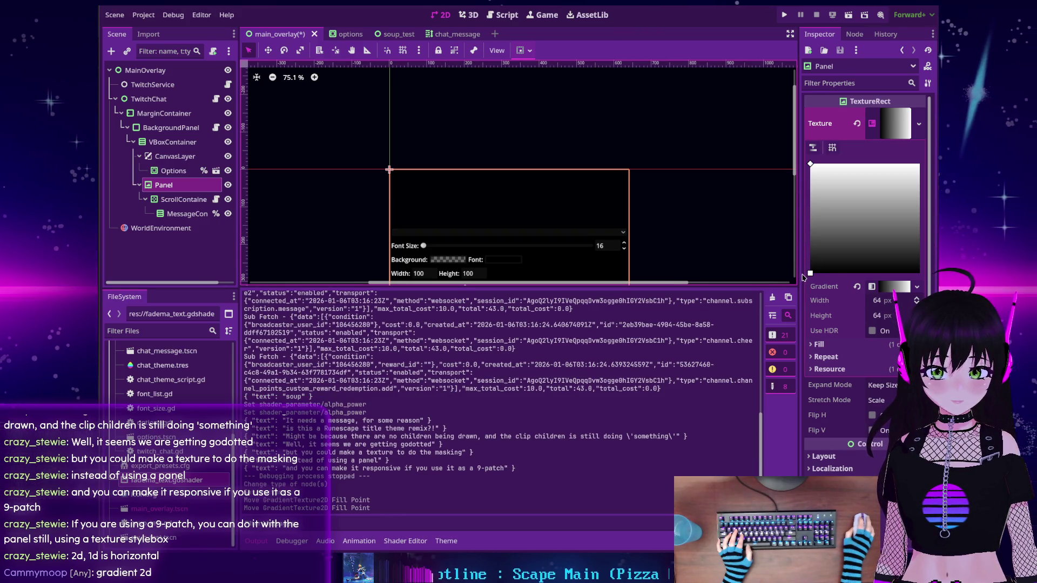
{"action": "left_click_drag", "start_coordinate": [803, 276], "coordinate": [802, 220]}
{"action": "left_click_drag", "start_coordinate": [802, 166], "coordinate": [803, 278]}
{"action": "left_click_drag", "start_coordinate": [809, 218], "coordinate": [809, 160]}
{"action": "left_click_drag", "start_coordinate": [810, 274], "coordinate": [800, 196]}
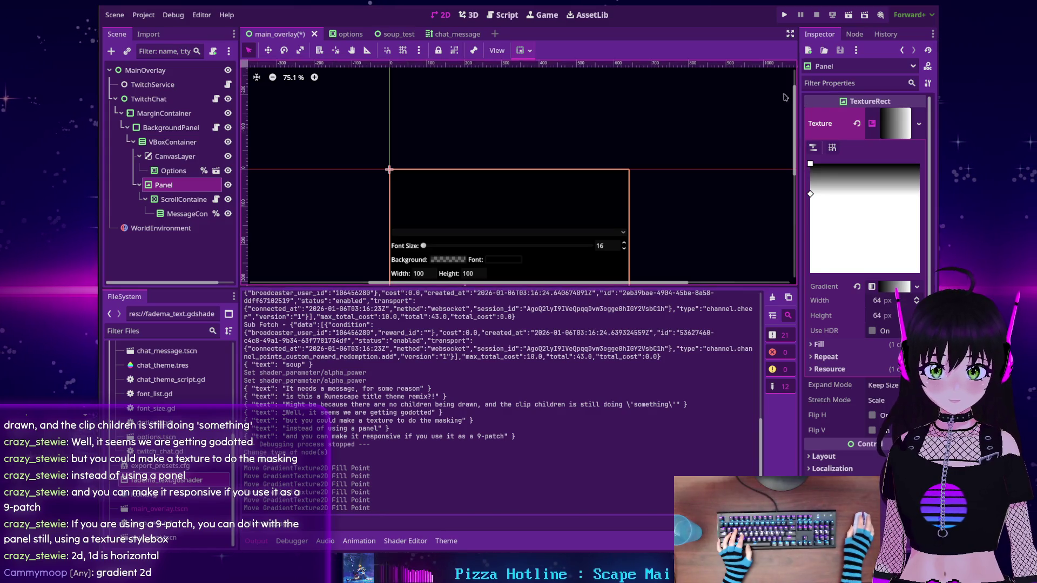
{"action": "scroll", "coordinate": [410, 183], "scroll_direction": "down", "scroll_amount": 2}
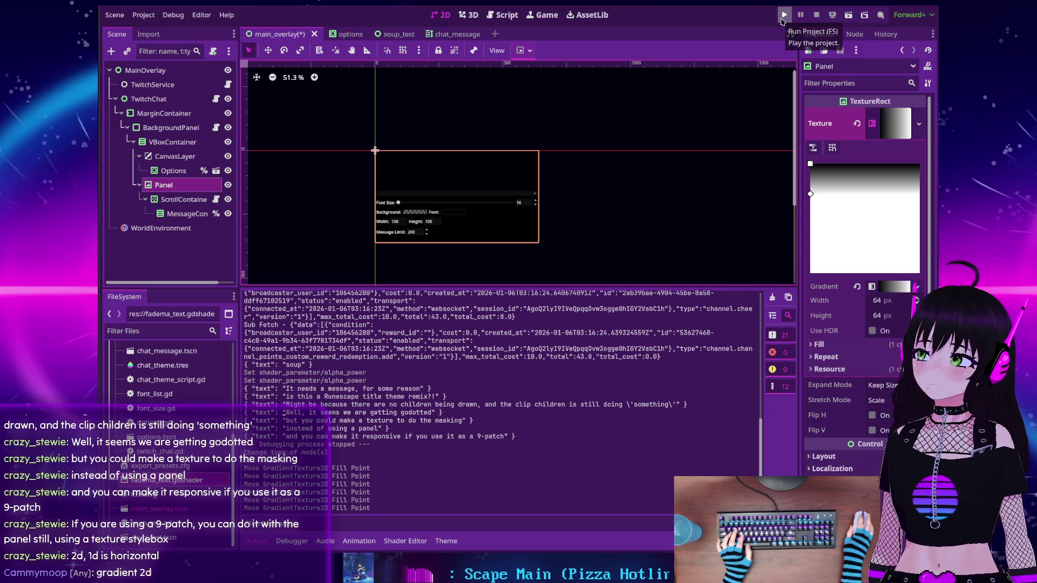
Test-run and stop the overlay, then set the GradientTexture2D width to 1 px
{"action": "left_click", "coordinate": [781, 18]}
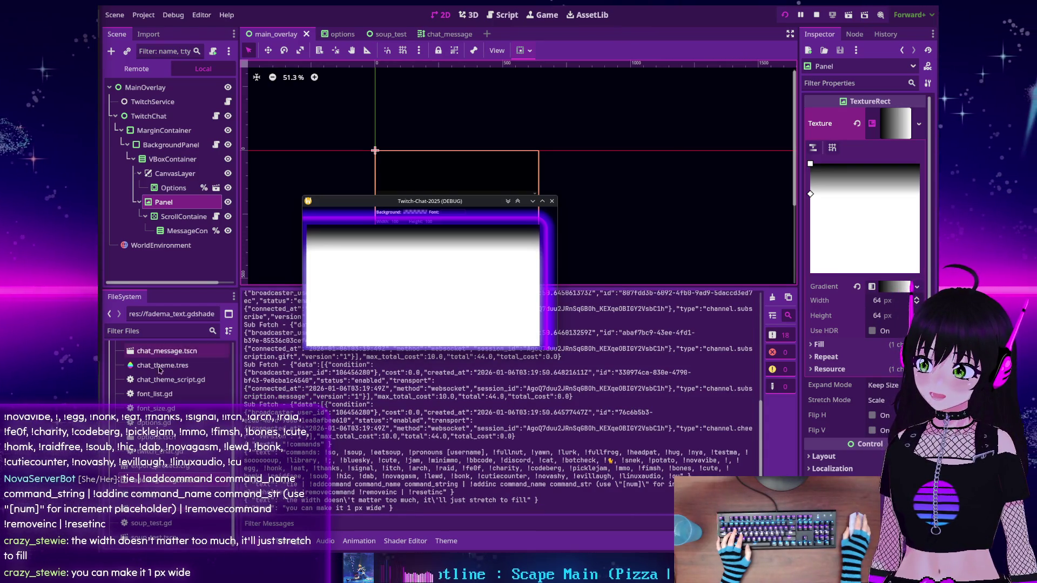
{"action": "left_click", "coordinate": [817, 14]}
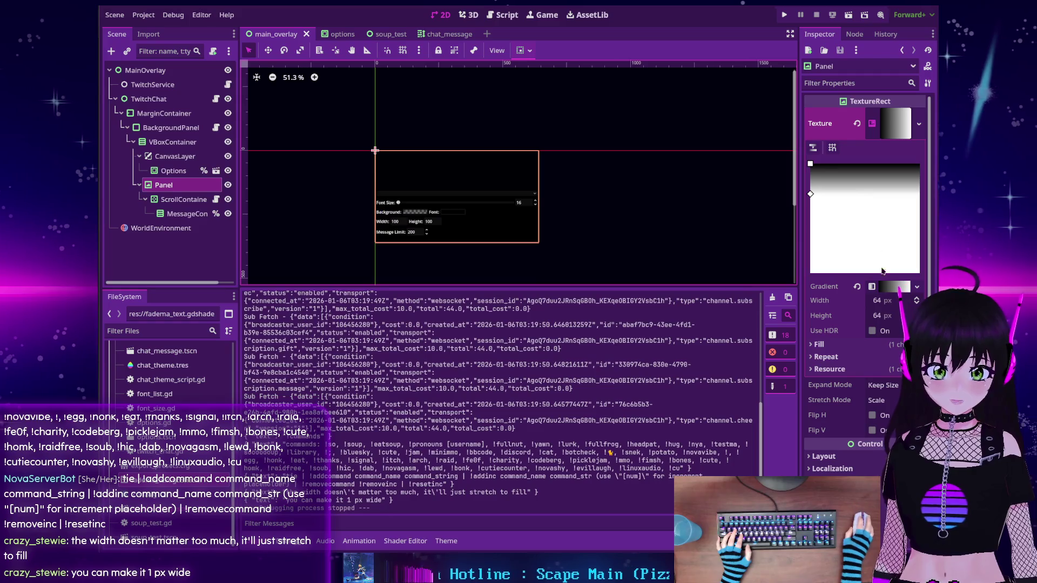
{"action": "left_click", "coordinate": [880, 301]}
{"action": "type", "text": "1"}
{"action": "key", "text": "Return"}
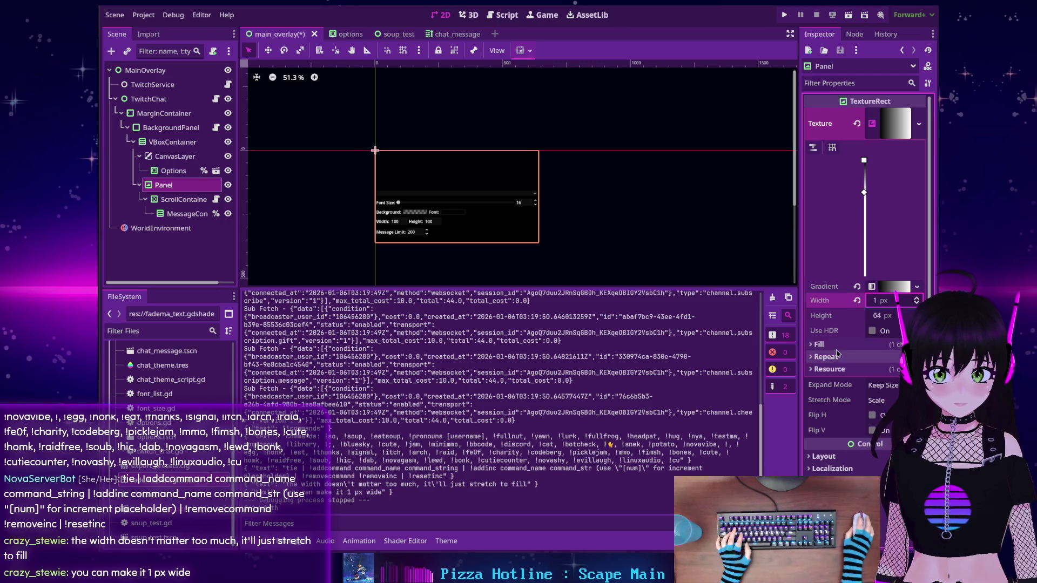
{"action": "left_click", "coordinate": [811, 357]}
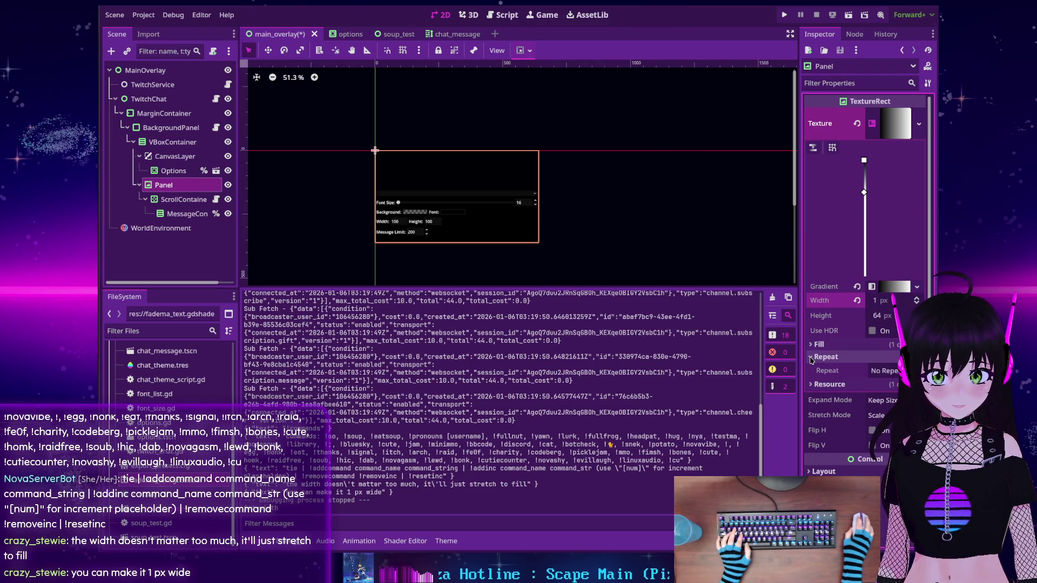
{"action": "left_click", "coordinate": [811, 358]}
{"action": "left_click", "coordinate": [810, 345]}
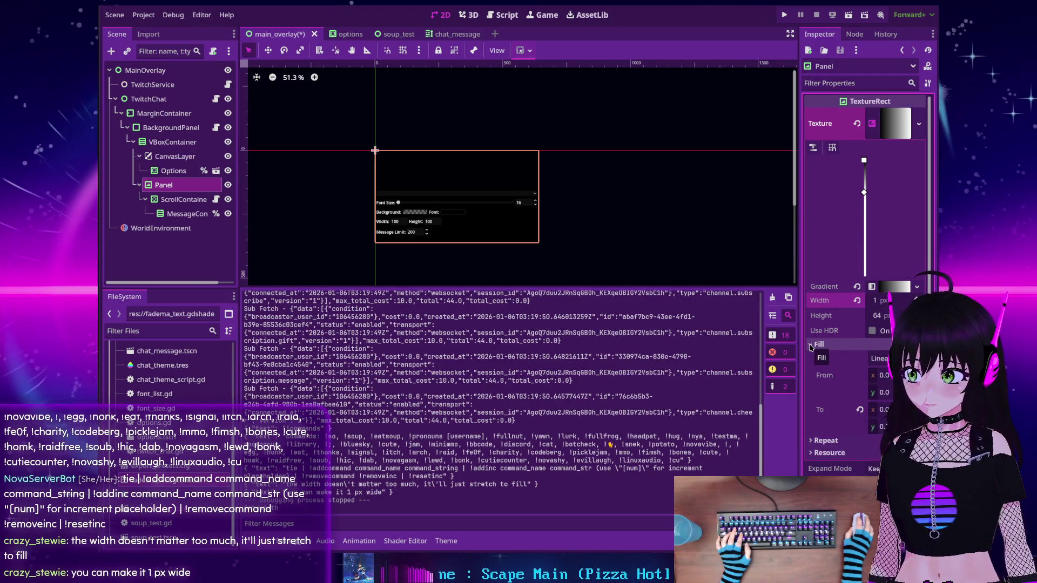
{"action": "left_click", "coordinate": [810, 345]}
{"action": "scroll", "coordinate": [809, 417], "scroll_direction": "down", "scroll_amount": 2}
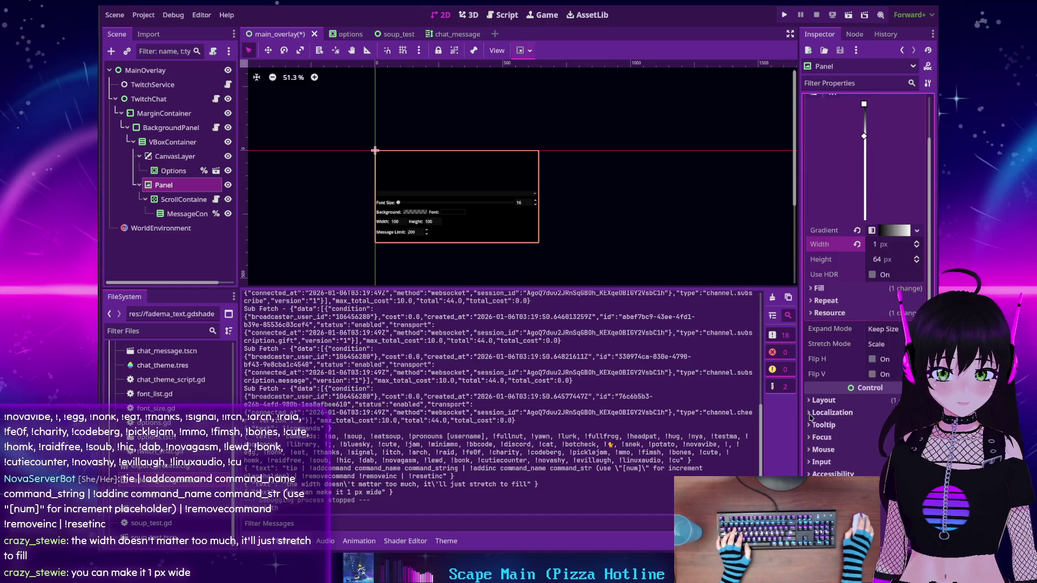
{"action": "scroll", "coordinate": [810, 417], "scroll_direction": "down", "scroll_amount": 2}
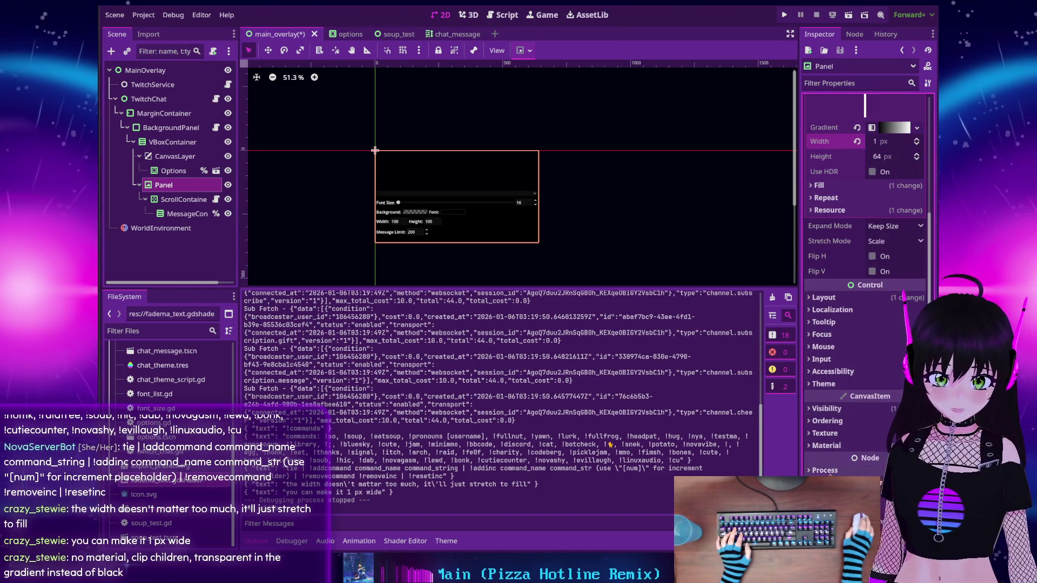
{"action": "left_click", "coordinate": [826, 445]}
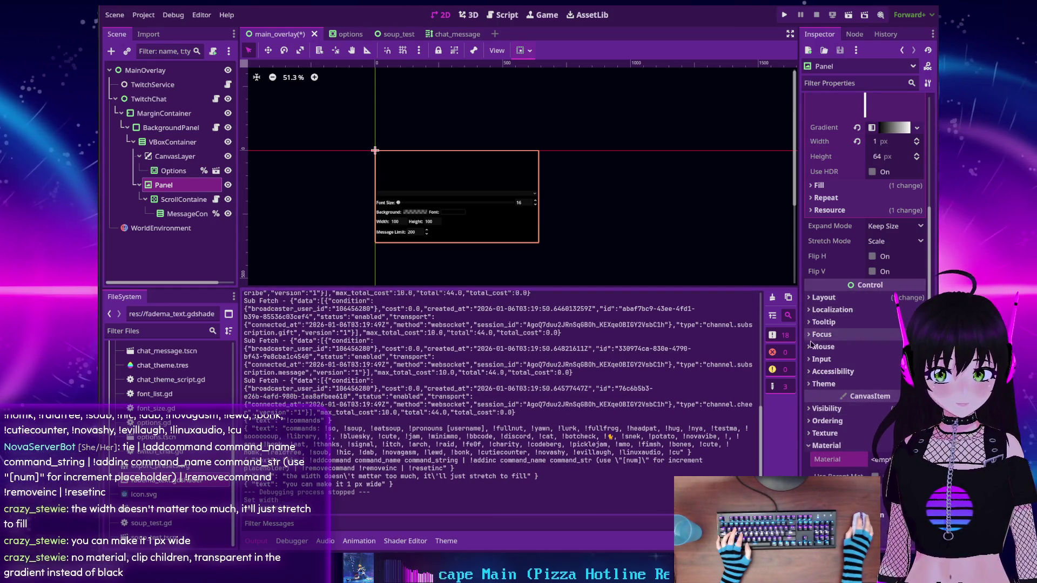
{"action": "left_click", "coordinate": [810, 410]}
{"action": "scroll", "coordinate": [845, 432], "scroll_direction": "down", "scroll_amount": 2}
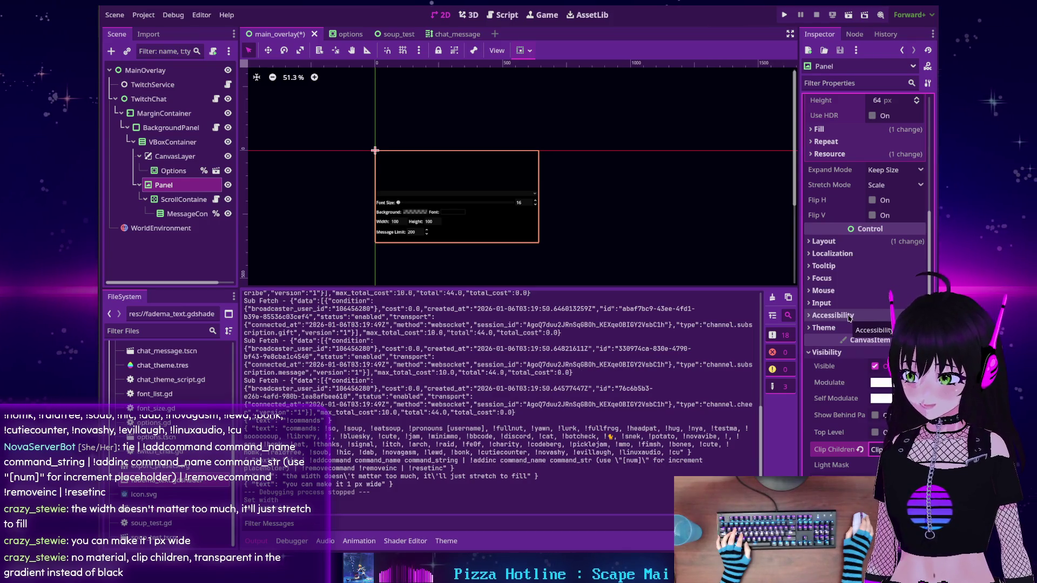
{"action": "scroll", "coordinate": [845, 292], "scroll_direction": "up", "scroll_amount": 5}
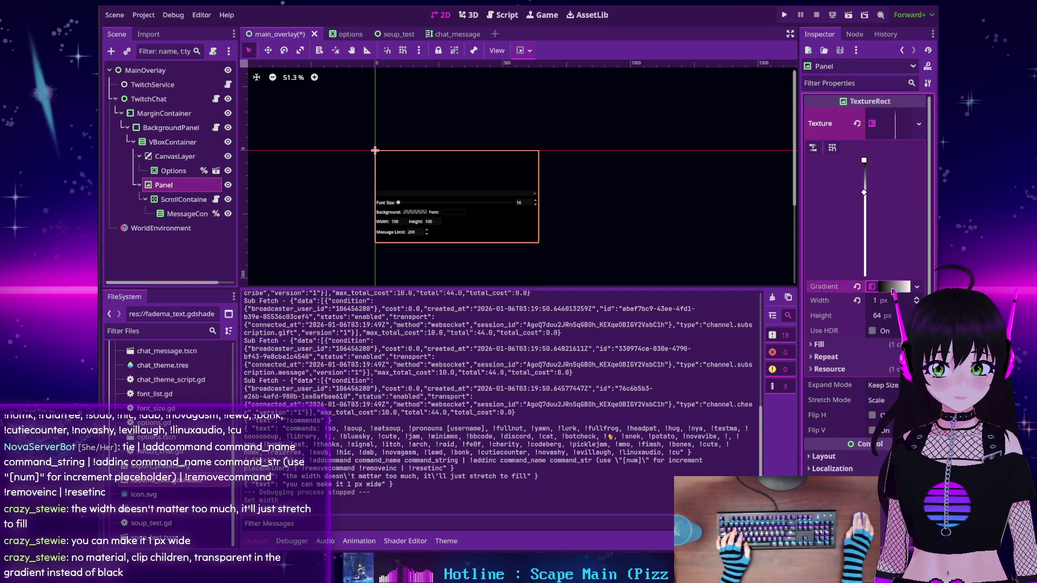
Set the gradient's dark end stop alpha to 0 and run the overlay to check the fade
{"action": "left_click", "coordinate": [880, 287]}
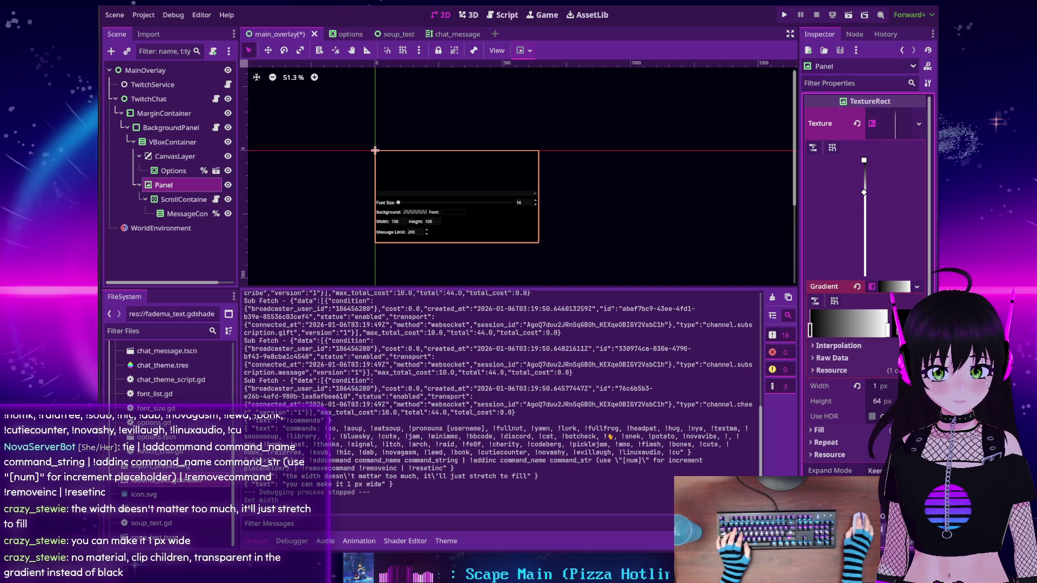
{"action": "double_click", "coordinate": [810, 330]}
{"action": "left_click_drag", "start_coordinate": [866, 245], "coordinate": [802, 245]}
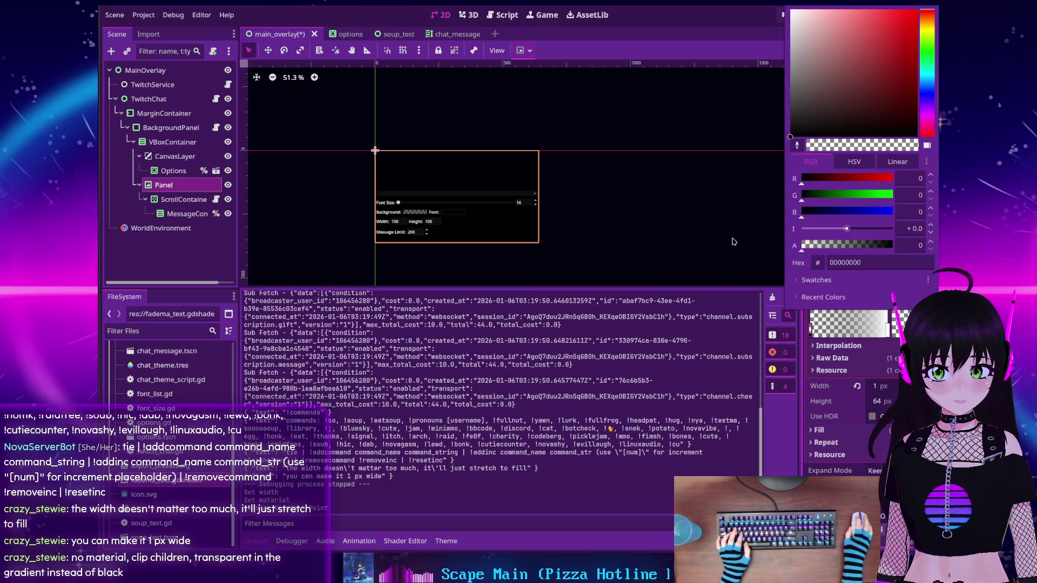
{"action": "left_click", "coordinate": [810, 363]}
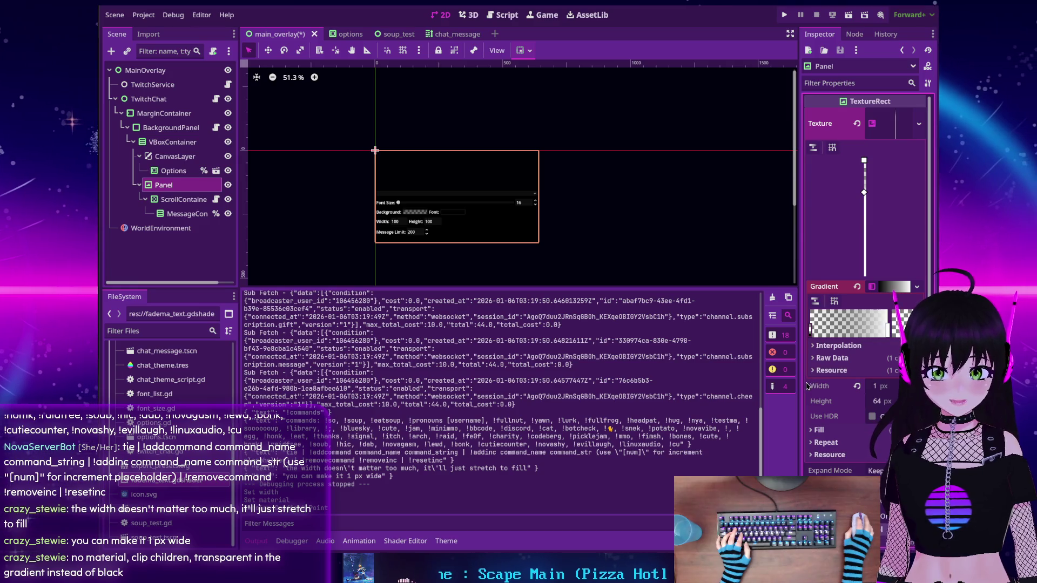
{"action": "left_click", "coordinate": [785, 14]}
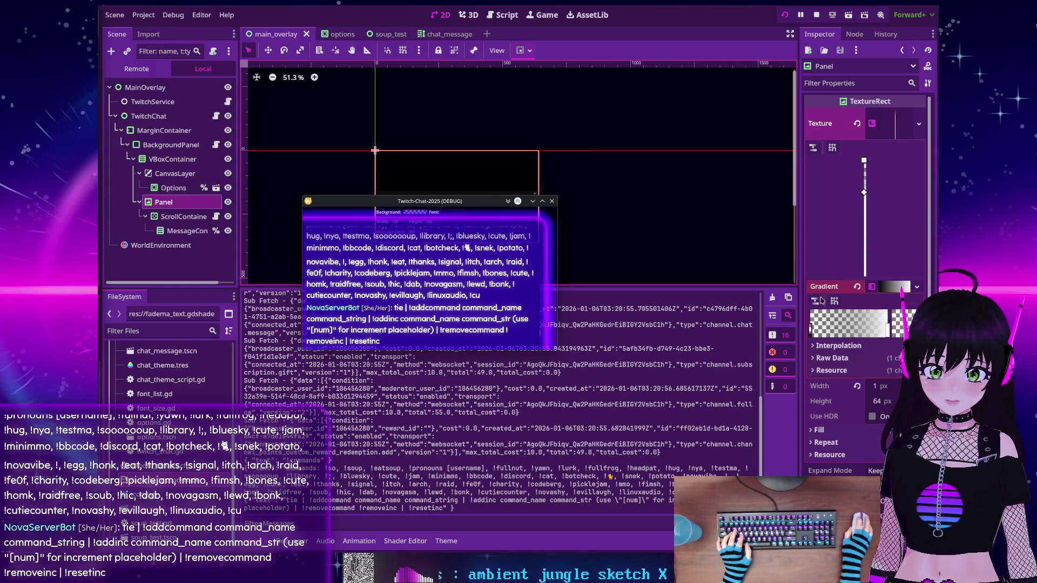
Move the gradient's fill point further down and add a midpoint colour stop for editing
{"action": "left_click_drag", "start_coordinate": [864, 193], "coordinate": [861, 249]}
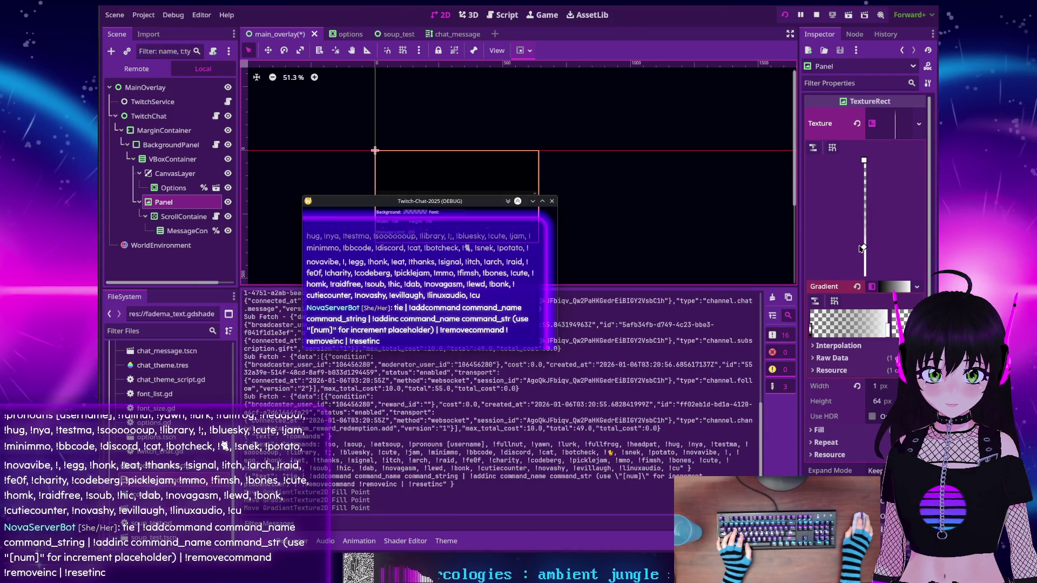
{"action": "left_click_drag", "start_coordinate": [859, 261], "coordinate": [860, 261]}
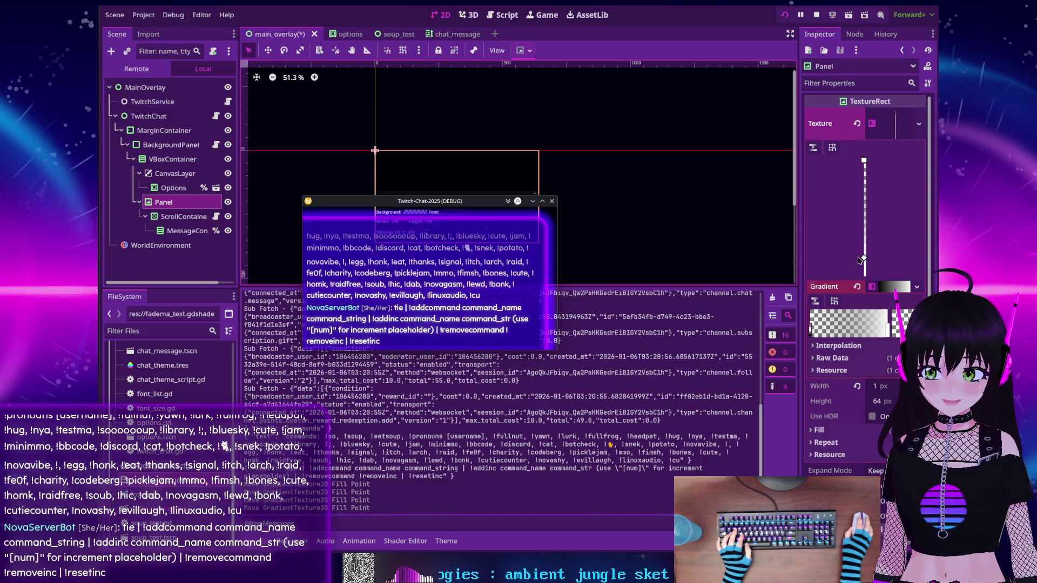
{"action": "left_click", "coordinate": [852, 285]}
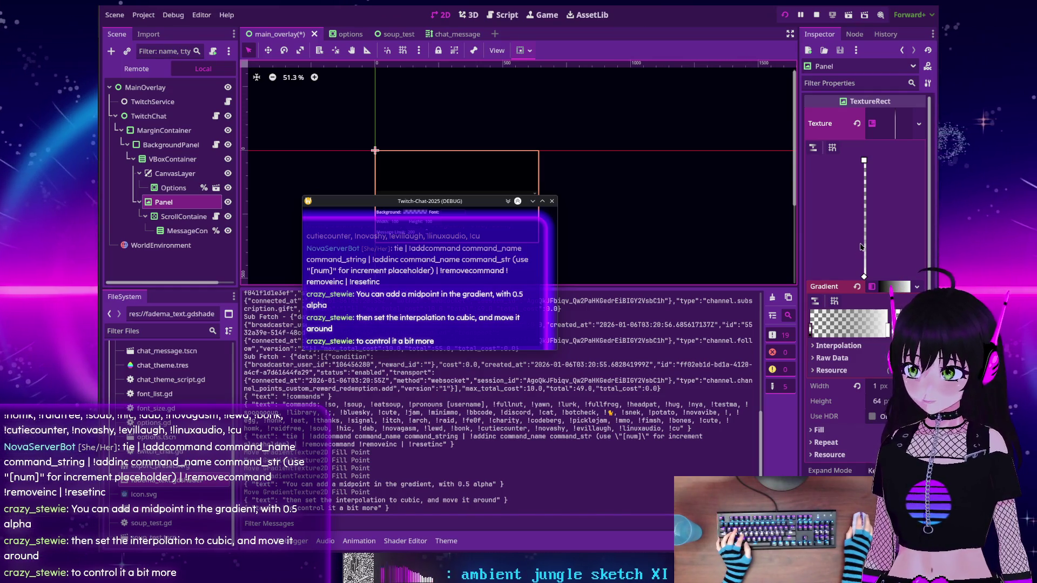
{"action": "left_click", "coordinate": [846, 329]}
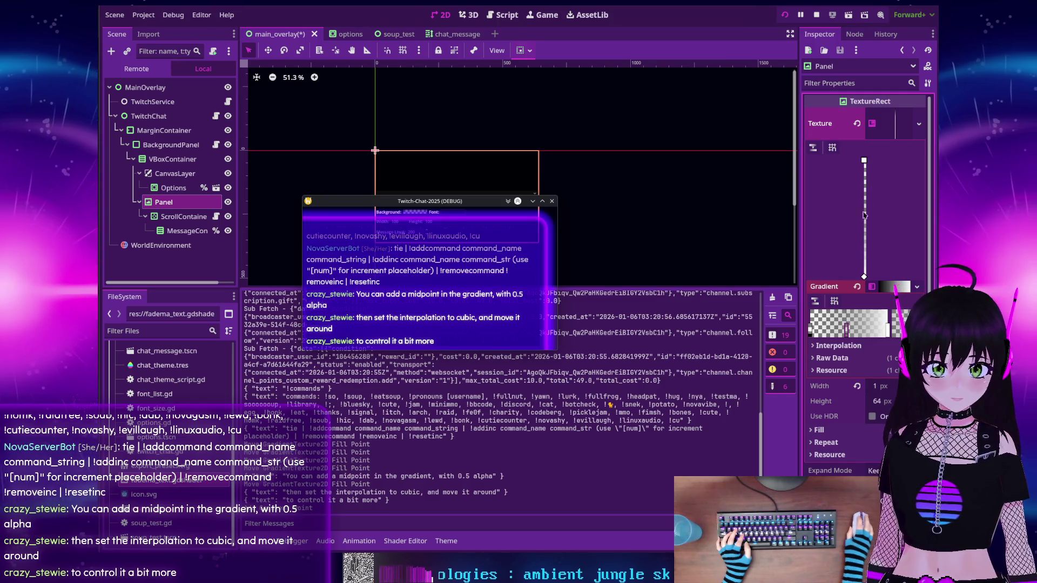
{"action": "double_click", "coordinate": [846, 328]}
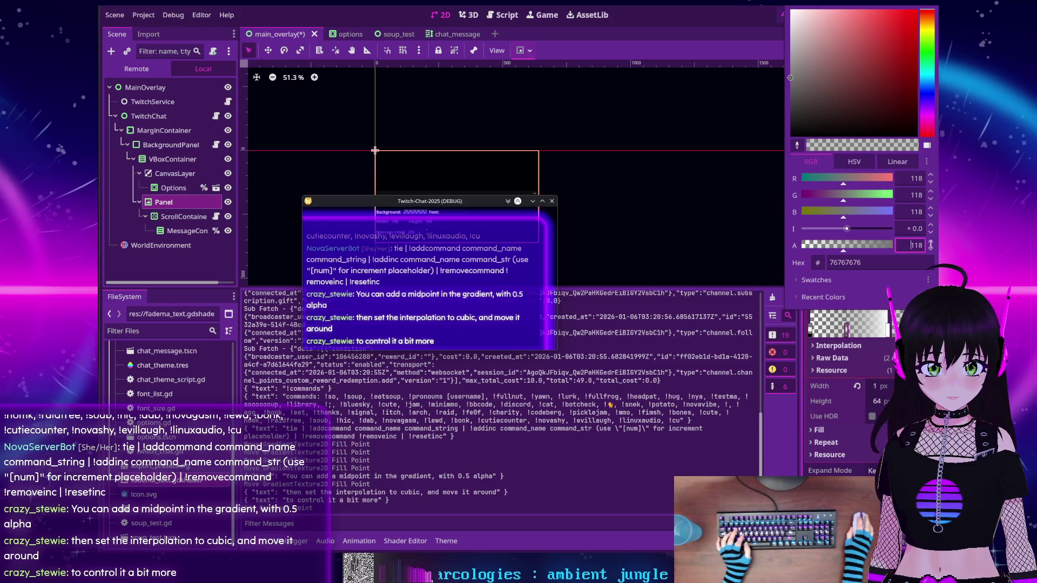
Set the gradient midpoint's alpha to 128, making it half-transparent grey
{"action": "left_click", "coordinate": [912, 246]}
{"action": "type", "text": "128"}
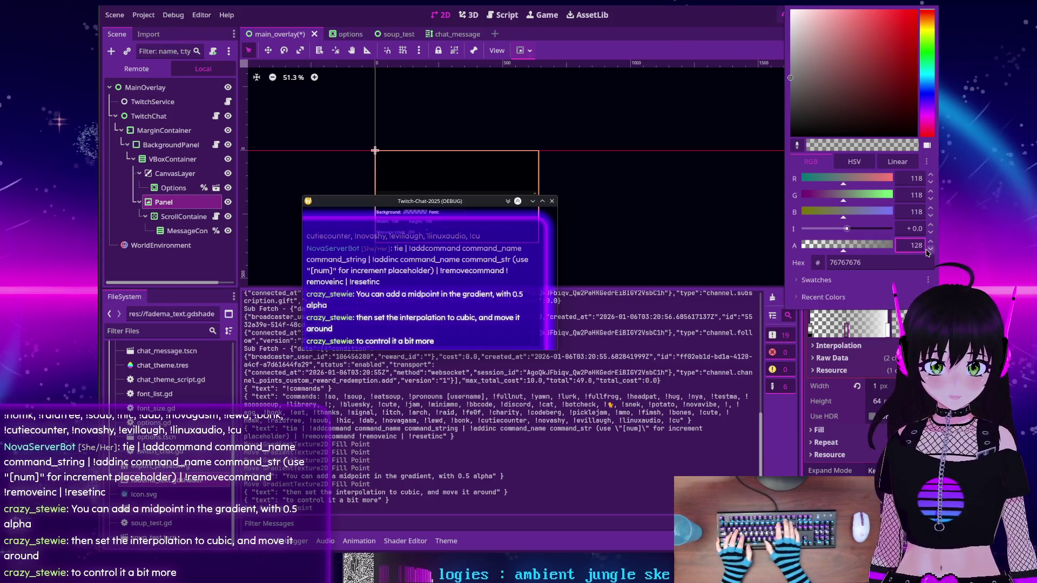
{"action": "key", "text": "Return"}
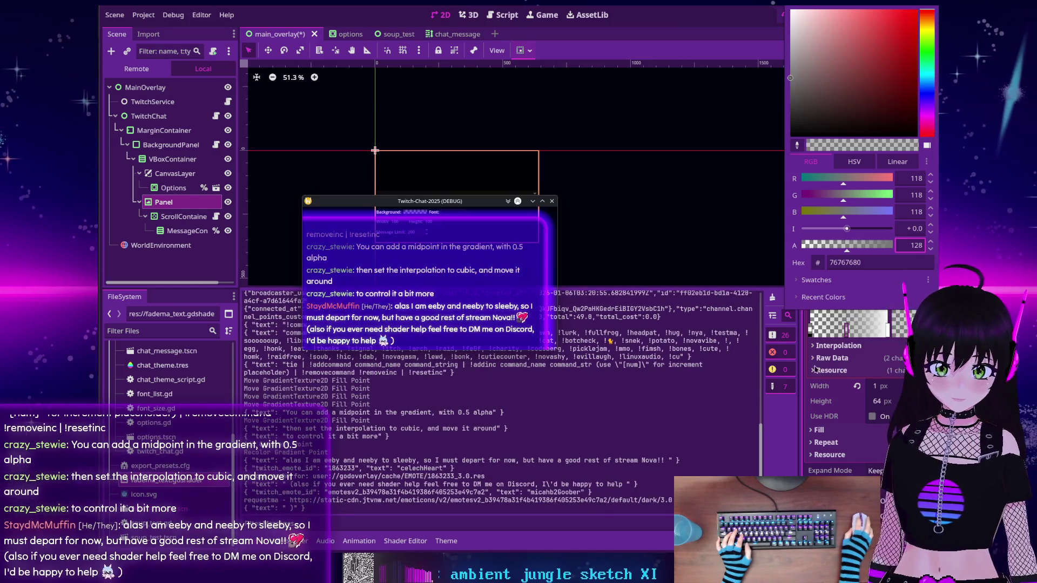
Change the gradient's interpolation mode to Cubic
{"action": "left_click", "coordinate": [815, 346]}
{"action": "left_click", "coordinate": [884, 360]}
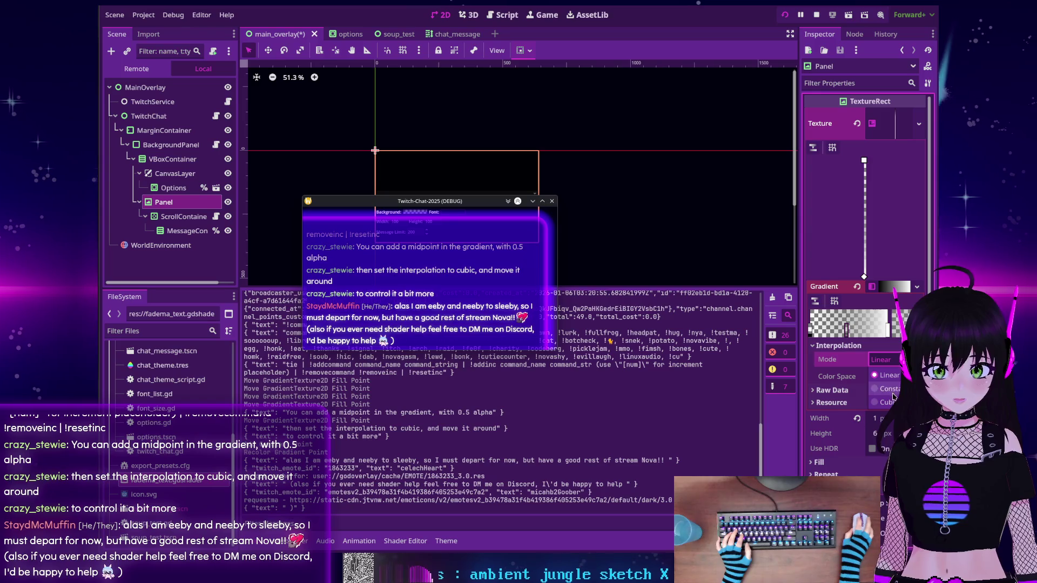
{"action": "left_click", "coordinate": [882, 402]}
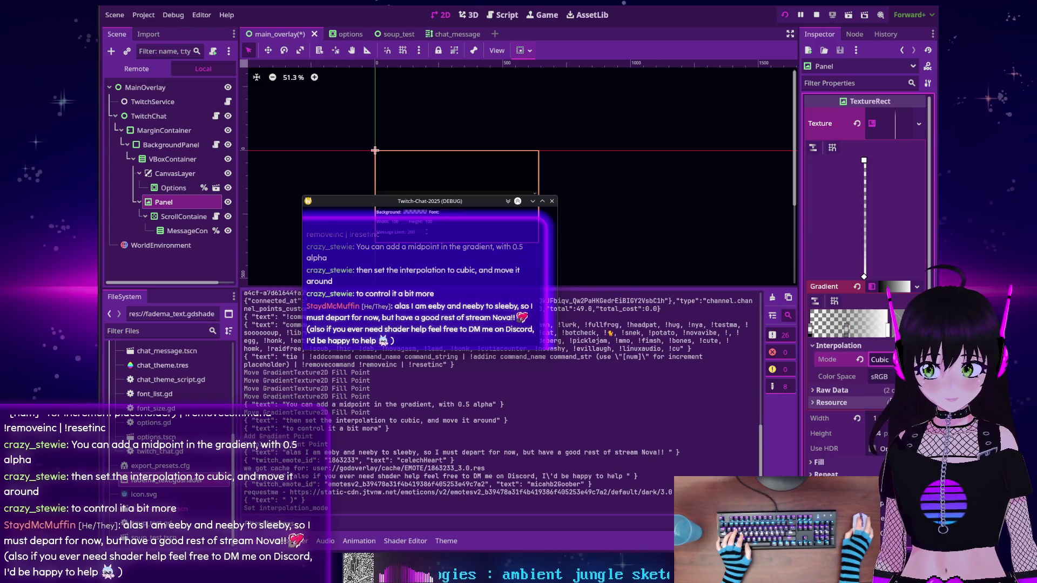
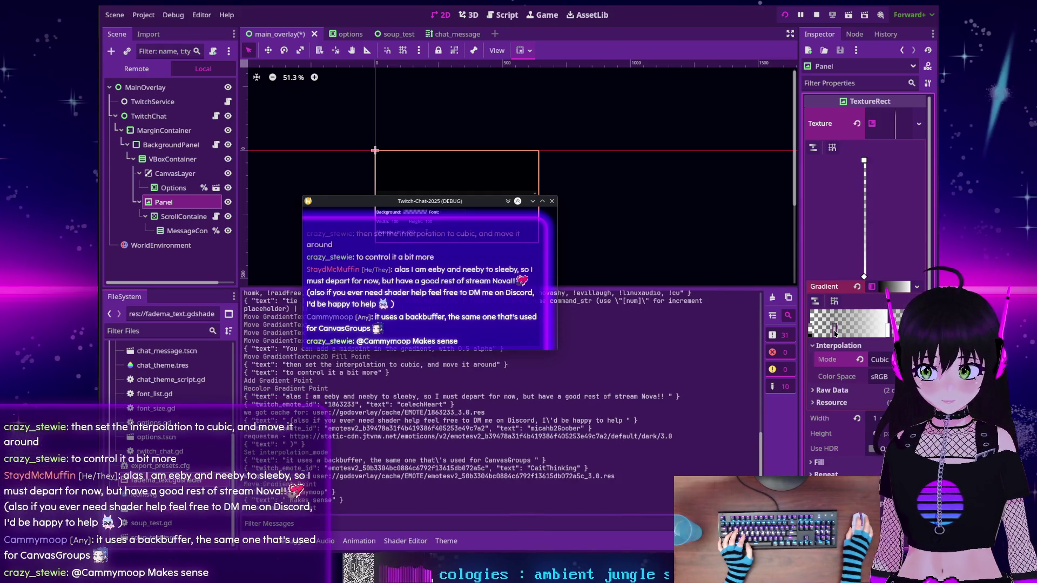
Drag the TextureRect gradient's stops left and right to shift where the white fade begins
{"action": "left_click_drag", "start_coordinate": [884, 332], "coordinate": [825, 331]}
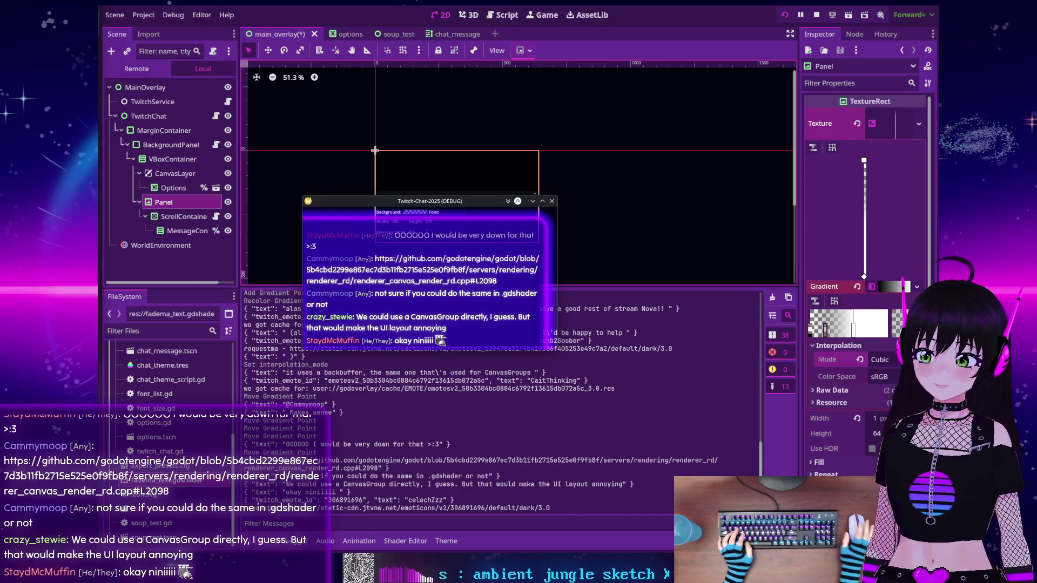
{"action": "left_click_drag", "start_coordinate": [825, 328], "coordinate": [850, 330]}
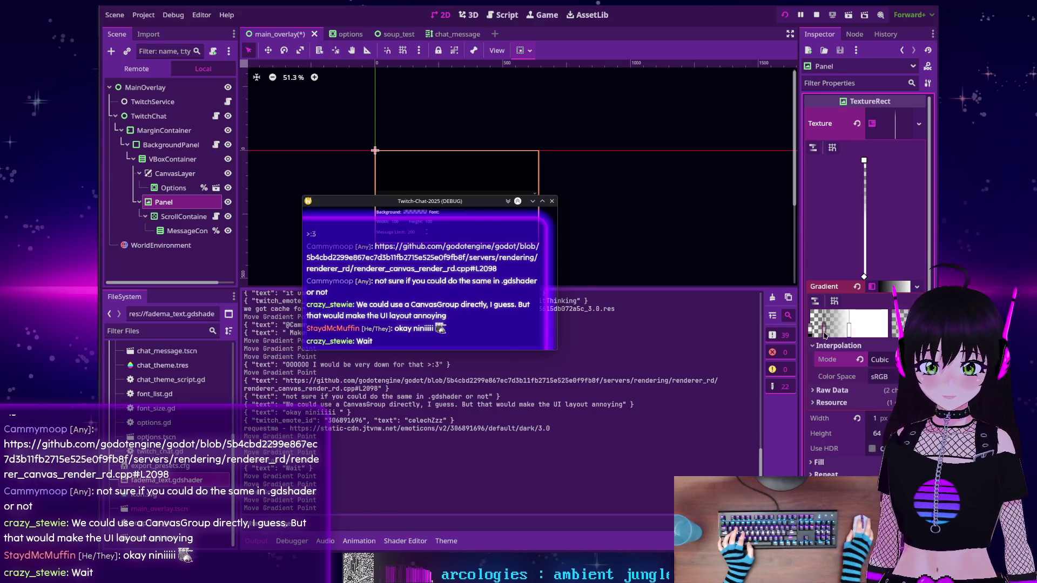
{"action": "left_click_drag", "start_coordinate": [826, 335], "coordinate": [834, 331]}
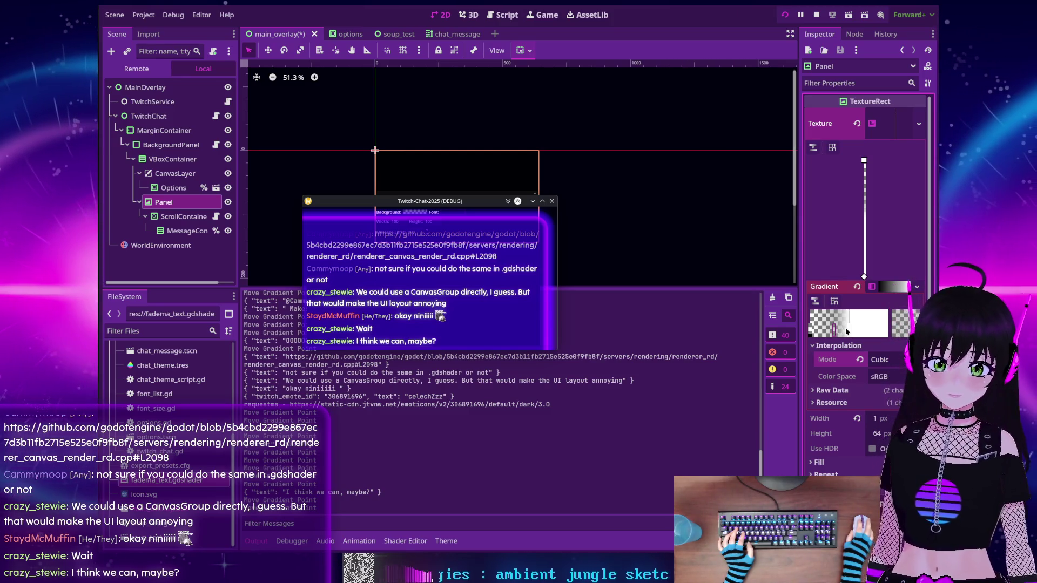
Fine-tune the gradient stop positions with small left and right nudges to tune the fade
{"action": "left_click_drag", "start_coordinate": [847, 331], "coordinate": [859, 333]}
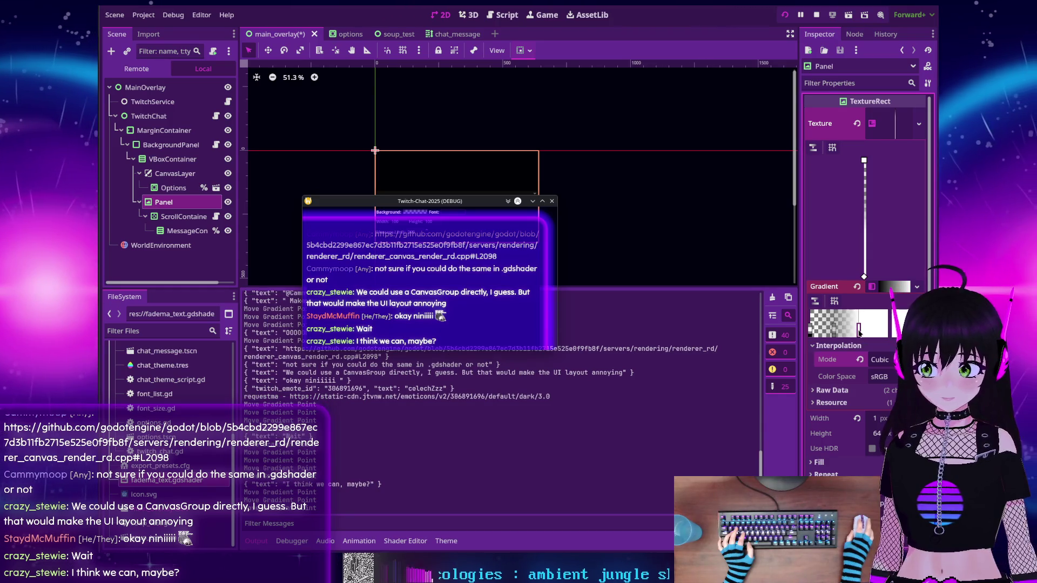
{"action": "left_click_drag", "start_coordinate": [858, 333], "coordinate": [826, 333]}
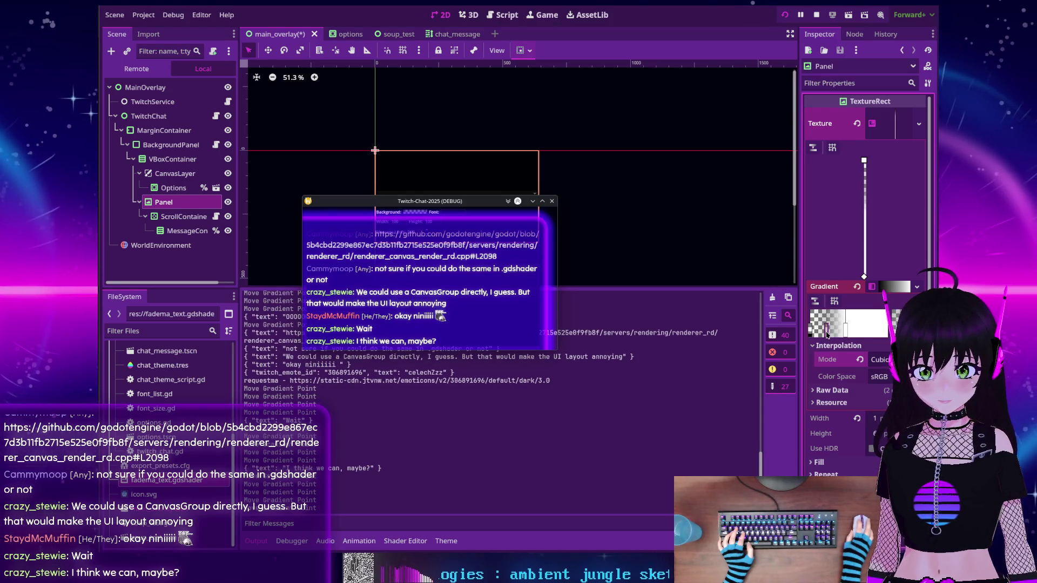
{"action": "left_click_drag", "start_coordinate": [826, 335], "coordinate": [831, 333]}
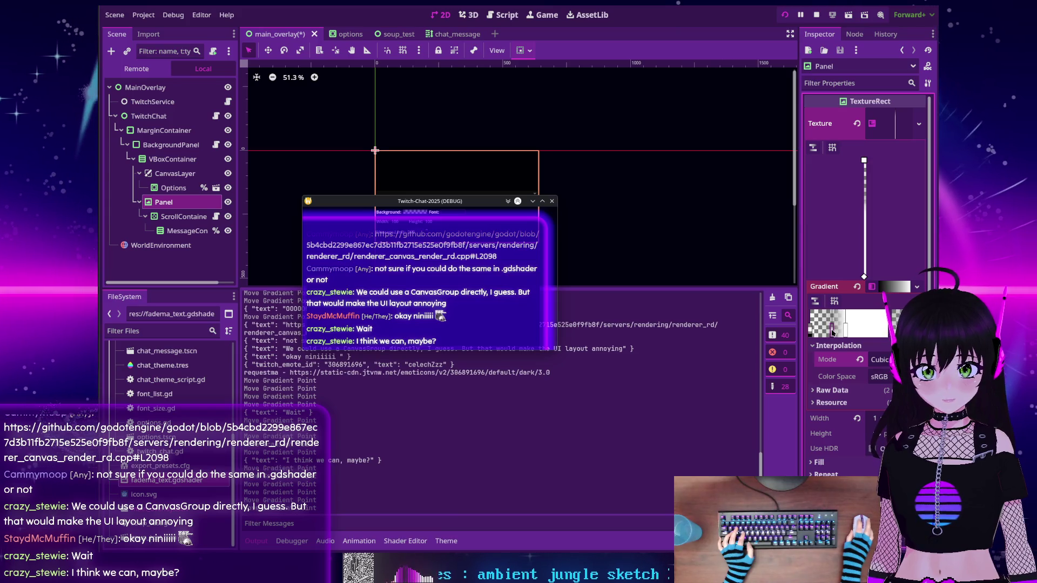
{"action": "left_click_drag", "start_coordinate": [834, 331], "coordinate": [835, 331]}
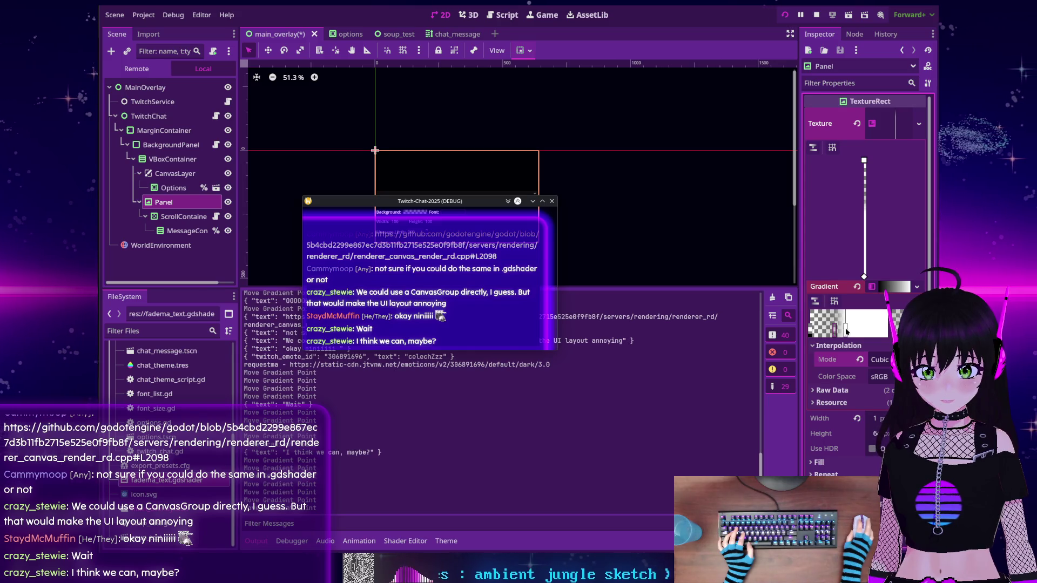
{"action": "left_click_drag", "start_coordinate": [843, 330], "coordinate": [843, 331]}
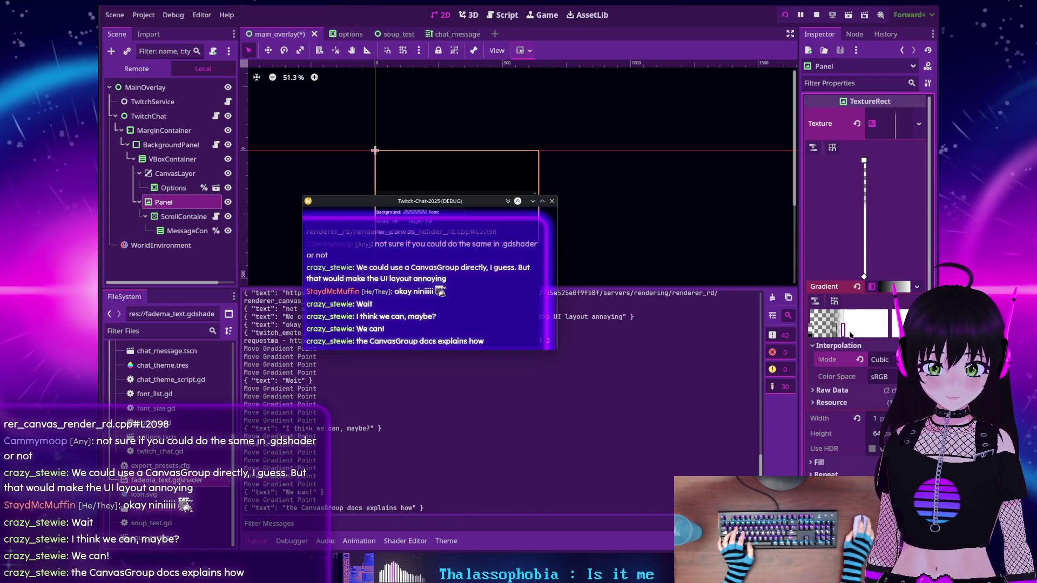
Set the GradientTexture2D height to 128, then bring up the fadema_text shader code
{"action": "left_click", "coordinate": [875, 433]}
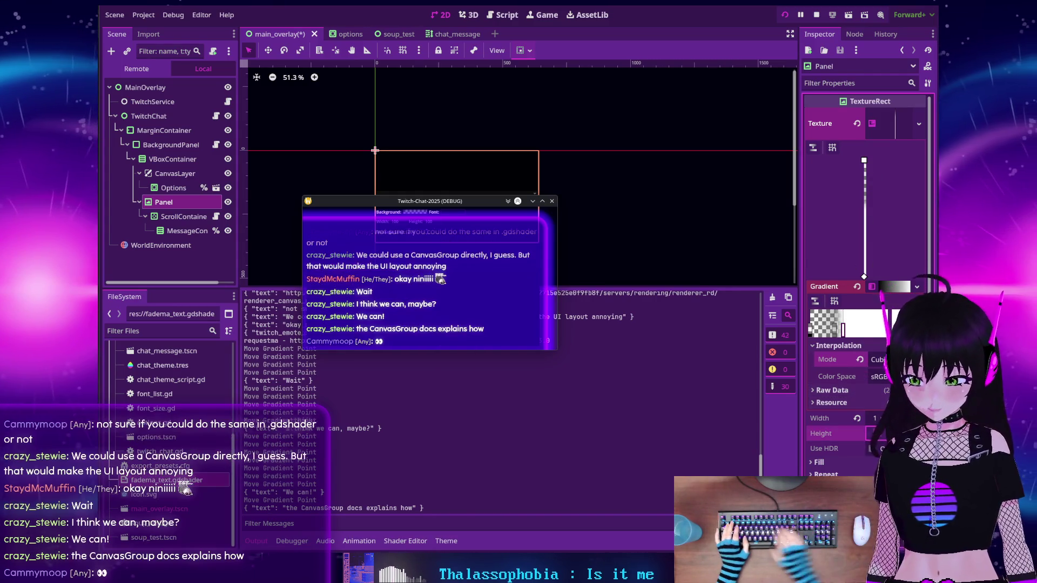
{"action": "type", "text": "12"}
{"action": "key", "text": "Return"}
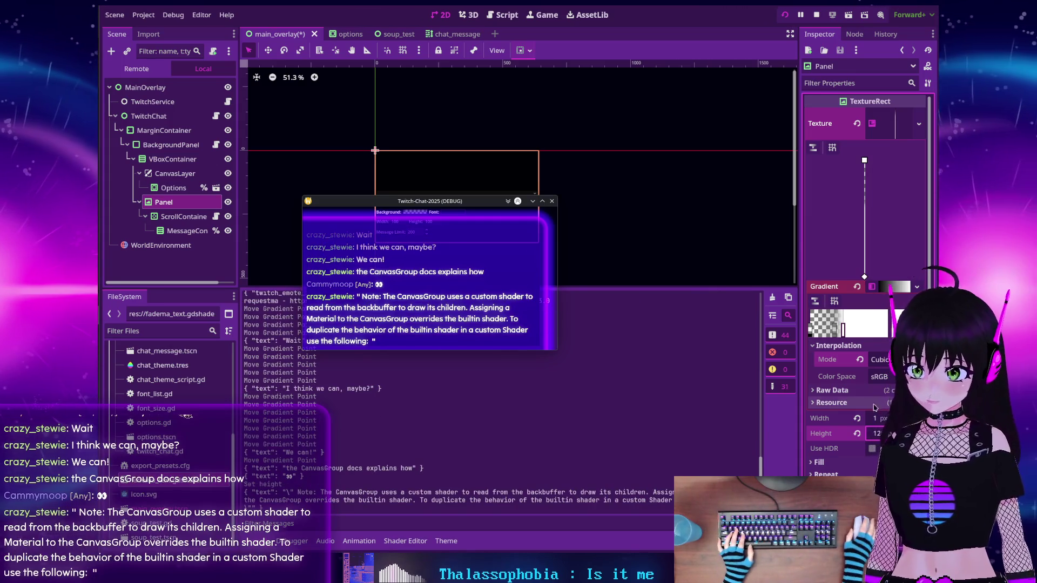
{"action": "mouse_move", "coordinate": [839, 382]}
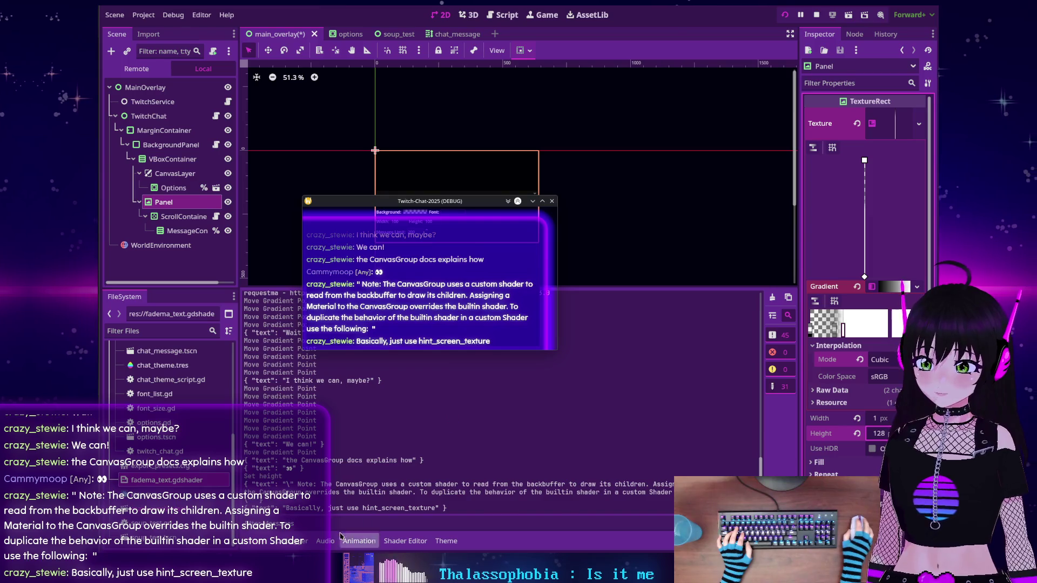
{"action": "left_click", "coordinate": [405, 541]}
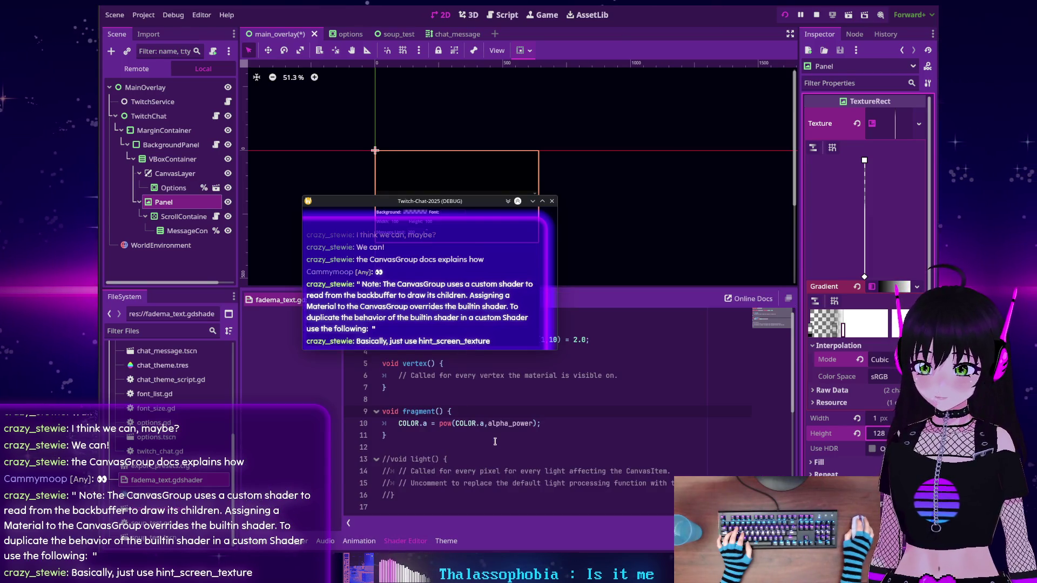
Move the chat debug window off the shader code and select hint_range on line 3
{"action": "left_click_drag", "start_coordinate": [474, 231], "coordinate": [372, 107]}
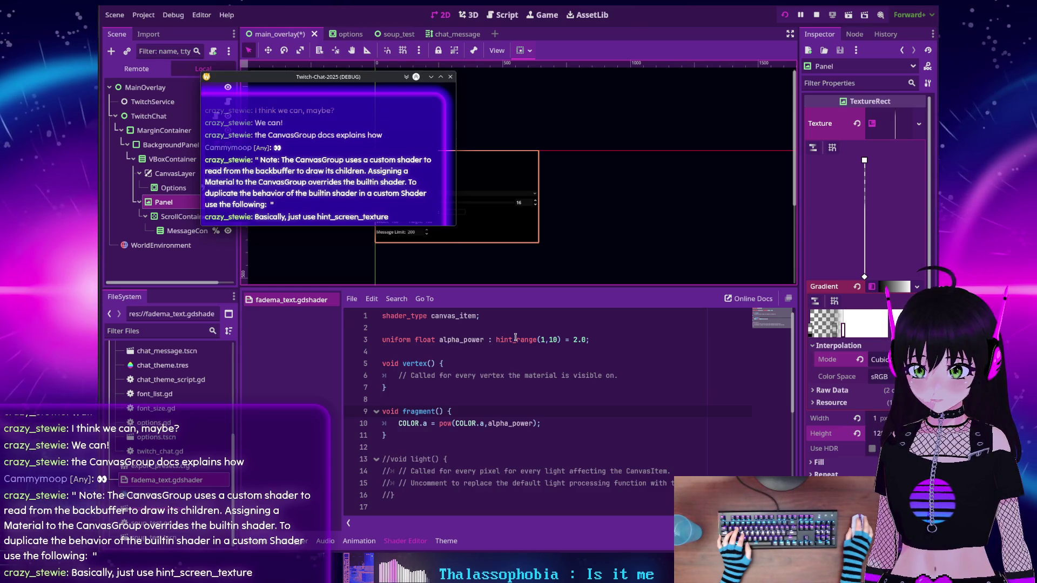
{"action": "double_click", "coordinate": [501, 339]}
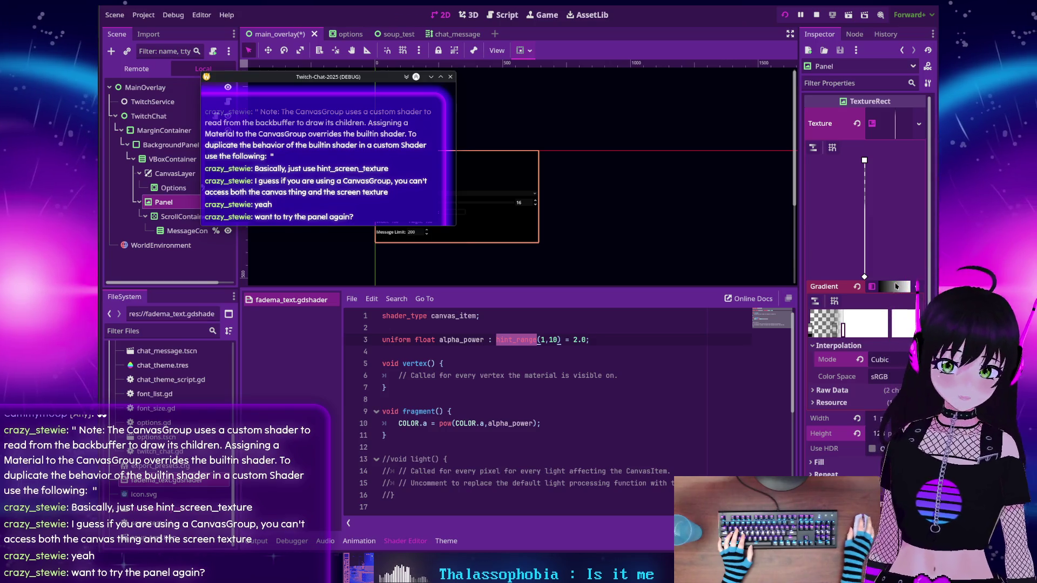
{"action": "mouse_move", "coordinate": [375, 78]}
{"action": "left_mouse_down"}
{"action": "mouse_move", "coordinate": [420, 97]}
{"action": "mouse_move", "coordinate": [435, 131]}
{"action": "left_mouse_up"}
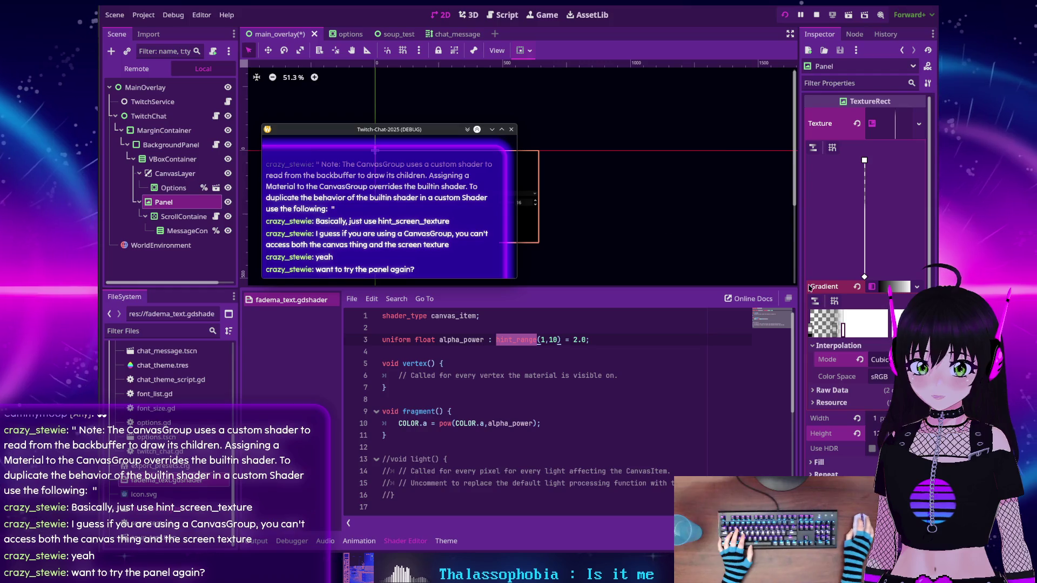